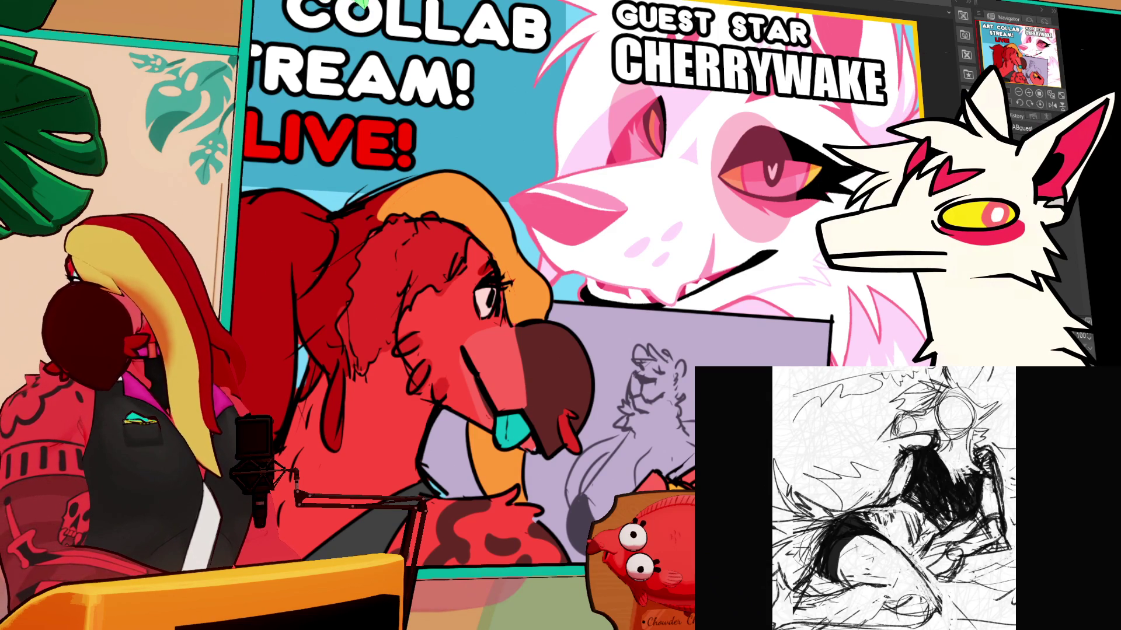
# Step: Replace the 'Art Collab Stream! Live!' thumbnail view with the blank lavender canvas document
pyautogui.moveTo(992, 461); pyautogui.dragTo(989, 505)
pyautogui.moveTo(908, 615)
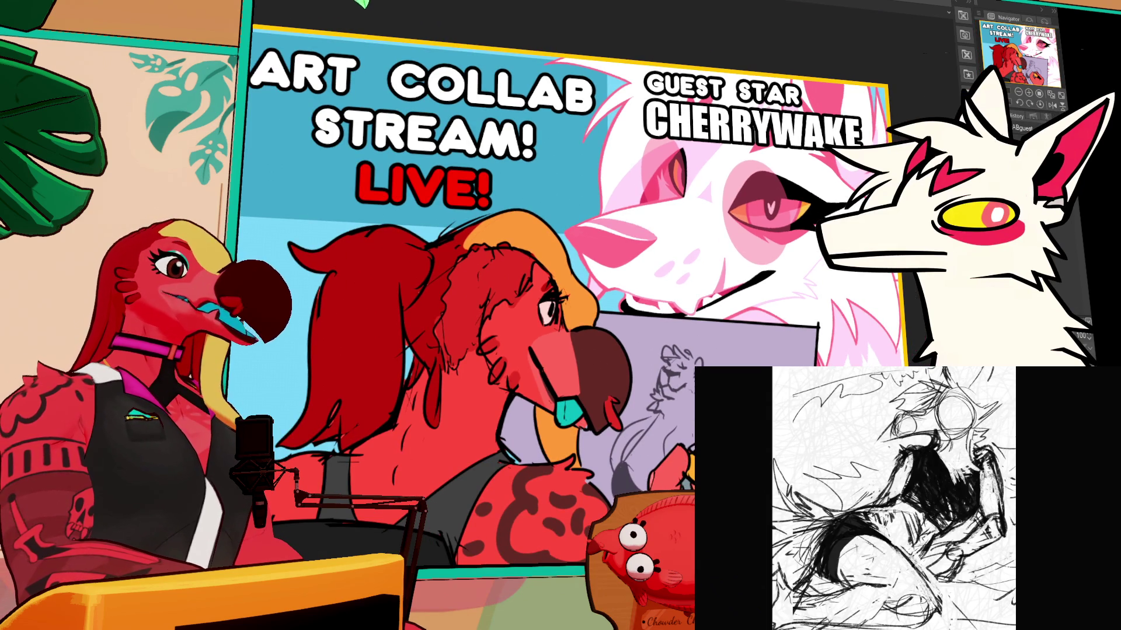
pyautogui.hotkey('ctrl', 'Tab')
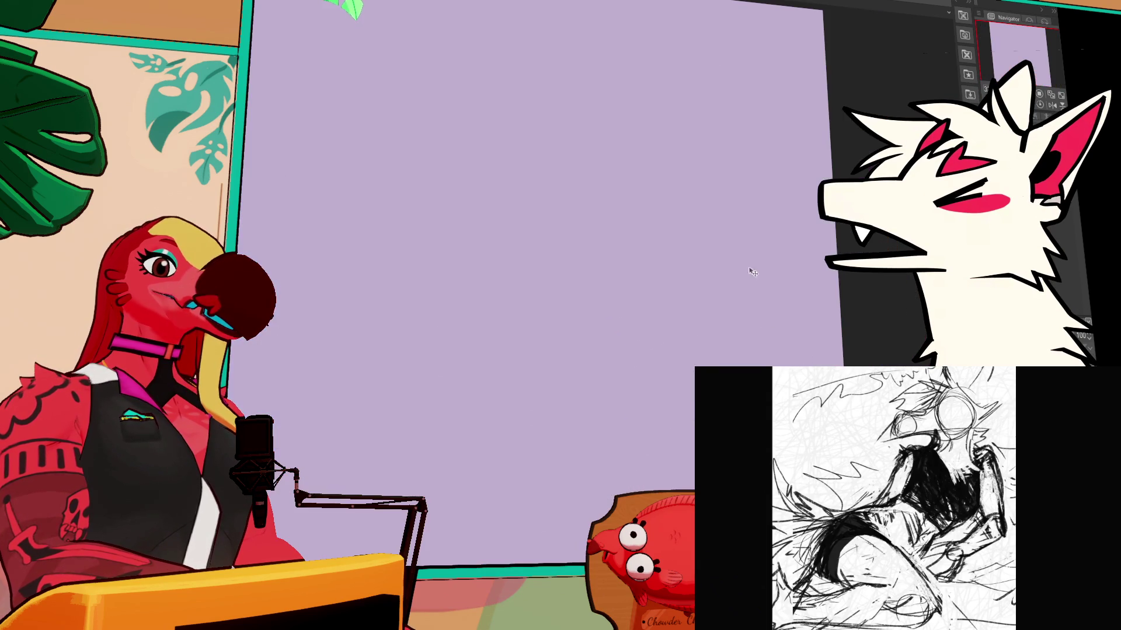
pyautogui.moveTo(728, 288); pyautogui.dragTo(748, 301)
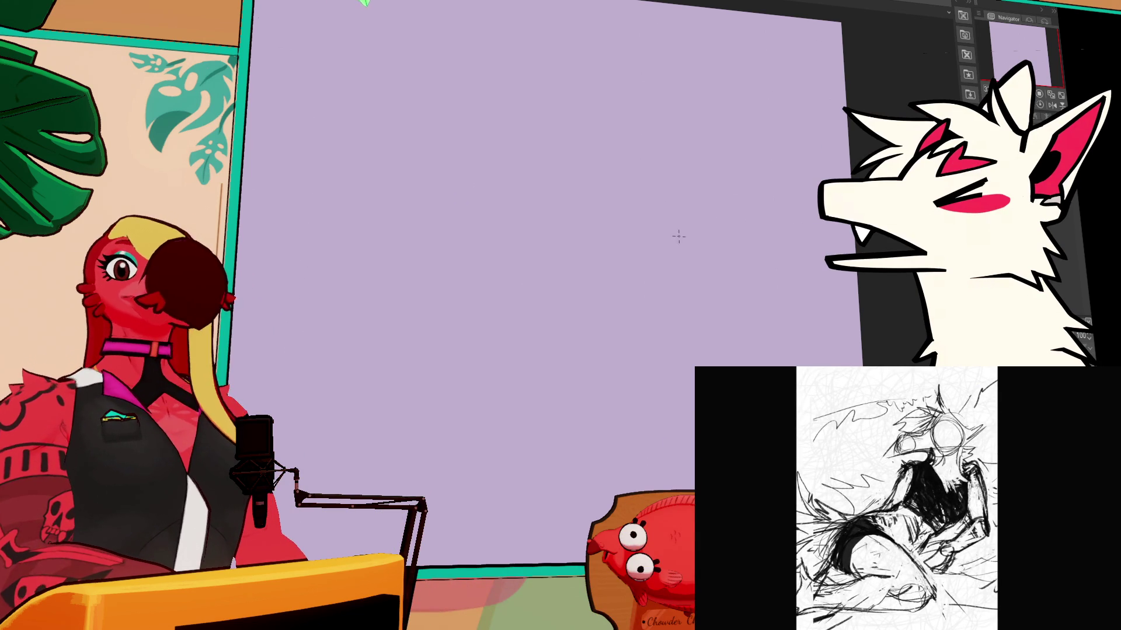
pyautogui.moveTo(734, 236)
pyautogui.mouseDown()
pyautogui.moveTo(566, 327)
pyautogui.moveTo(779, 227)
pyautogui.moveTo(768, 365)
pyautogui.moveTo(648, 468)
pyautogui.mouseUp()
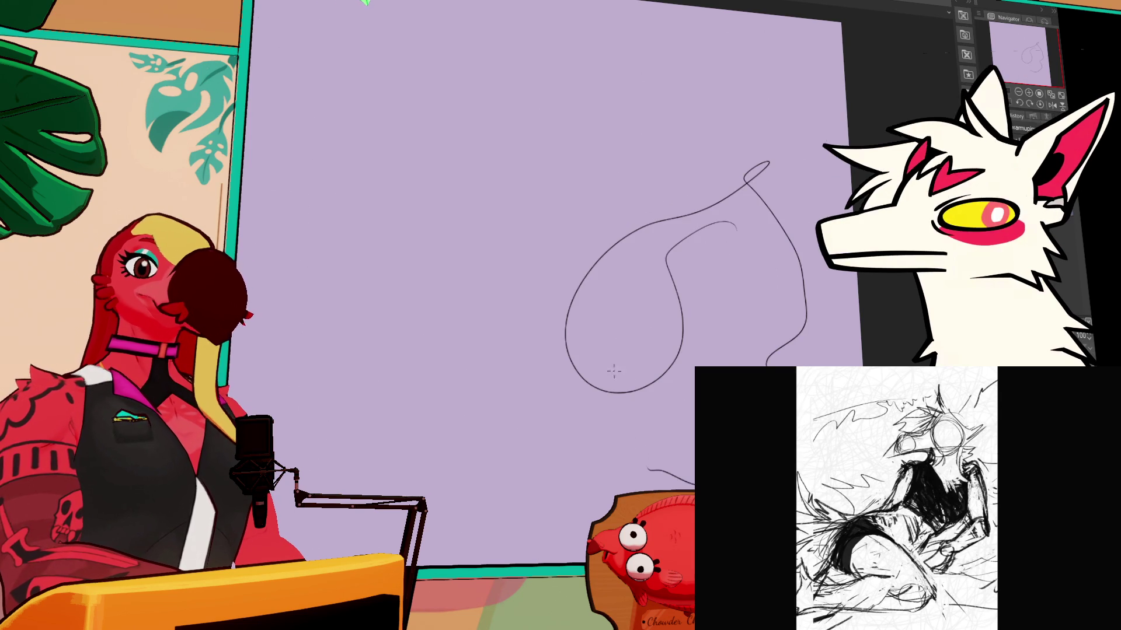
pyautogui.hotkey('ctrl', 'z')
pyautogui.hotkey('ctrl', '0')
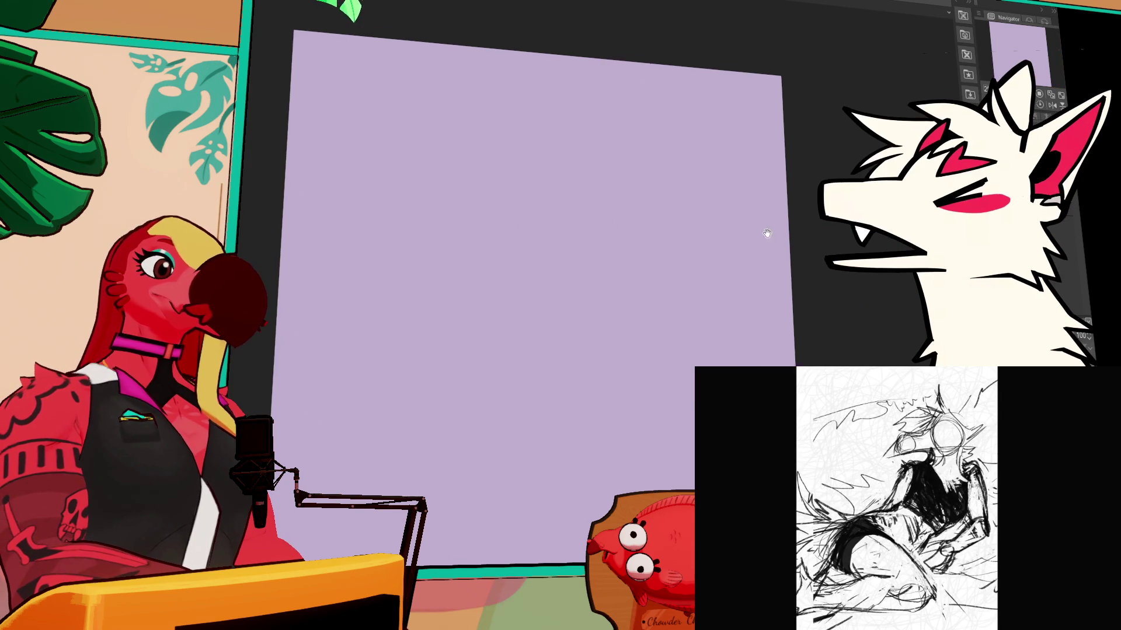
pyautogui.moveTo(591, 312)
pyautogui.mouseDown()
pyautogui.moveTo(587, 326)
pyautogui.moveTo(463, 274)
pyautogui.mouseUp()
# Step: Clear a false start, then scribble loose loops and arcs across the lavender canvas
pyautogui.moveTo(517, 112); pyautogui.dragTo(613, 387)
pyautogui.press('Delete')
pyautogui.moveTo(438, 52); pyautogui.dragTo(320, 108)
pyautogui.moveTo(318, 227); pyautogui.dragTo(511, 58)
pyautogui.moveTo(400, 304); pyautogui.dragTo(765, 149)
pyautogui.moveTo(537, 62); pyautogui.dragTo(765, 151)
pyautogui.moveTo(508, 59); pyautogui.dragTo(414, 286)
pyautogui.moveTo(814, 216); pyautogui.dragTo(561, 298)
pyautogui.moveTo(774, 257); pyautogui.dragTo(444, 403)
pyautogui.moveTo(315, 257); pyautogui.dragTo(387, 224)
pyautogui.moveTo(336, 530); pyautogui.dragTo(573, 564)
# Step: Fill the rest of the canvas with scribbles and fade the scribble layer to 38% opacity
pyautogui.moveTo(695, 423)
pyautogui.mouseDown()
pyautogui.moveTo(531, 345)
pyautogui.moveTo(456, 563)
pyautogui.mouseUp()
pyautogui.moveTo(379, 555); pyautogui.dragTo(607, 496)
pyautogui.moveTo(695, 421)
pyautogui.mouseDown()
pyautogui.moveTo(584, 275)
pyautogui.moveTo(694, 362)
pyautogui.mouseUp()
pyautogui.moveTo(738, 303)
pyautogui.mouseDown()
pyautogui.moveTo(817, 336)
pyautogui.moveTo(636, 137)
pyautogui.moveTo(344, 245)
pyautogui.moveTo(306, 403)
pyautogui.mouseUp()
pyautogui.moveTo(306, 446); pyautogui.dragTo(694, 409)
pyautogui.moveTo(782, 336)
pyautogui.mouseDown()
pyautogui.moveTo(545, 148)
pyautogui.moveTo(737, 242)
pyautogui.moveTo(723, 303)
pyautogui.moveTo(759, 356)
pyautogui.moveTo(359, 441)
pyautogui.moveTo(450, 560)
pyautogui.moveTo(636, 408)
pyautogui.moveTo(694, 420)
pyautogui.moveTo(528, 239)
pyautogui.moveTo(642, 170)
pyautogui.moveTo(780, 139)
pyautogui.moveTo(642, 175)
pyautogui.moveTo(712, 196)
pyautogui.moveTo(713, 288)
pyautogui.moveTo(642, 327)
pyautogui.moveTo(493, 350)
pyautogui.moveTo(525, 236)
pyautogui.moveTo(665, 257)
pyautogui.mouseUp()
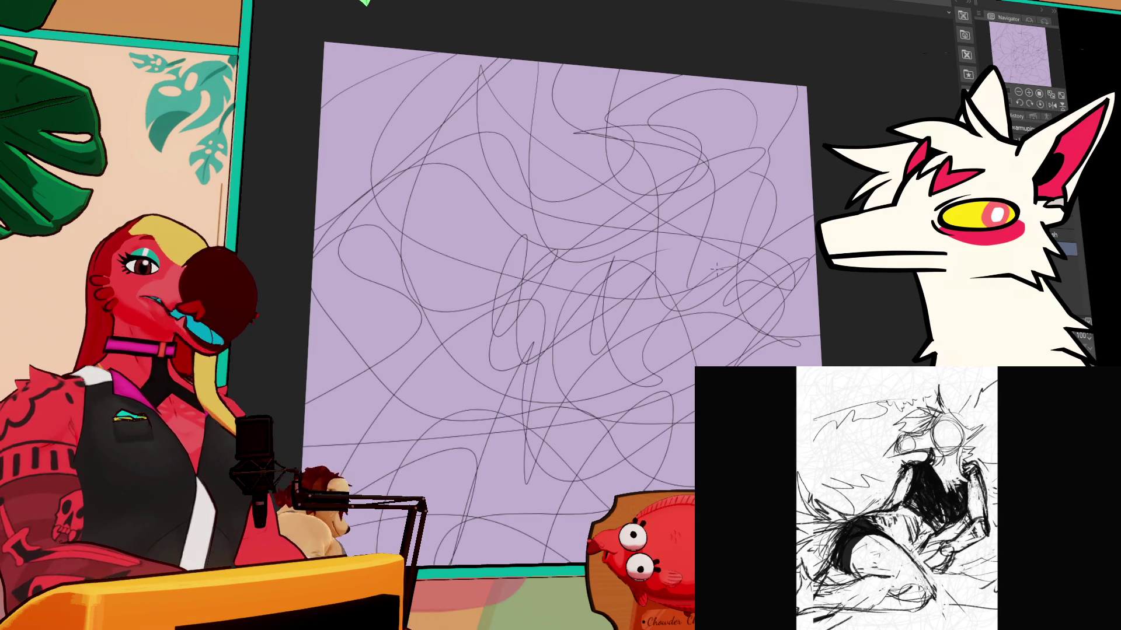
pyautogui.moveTo(499, 144)
pyautogui.mouseDown()
pyautogui.moveTo(327, 192)
pyautogui.moveTo(409, 303)
pyautogui.moveTo(350, 379)
pyautogui.moveTo(814, 356)
pyautogui.mouseUp()
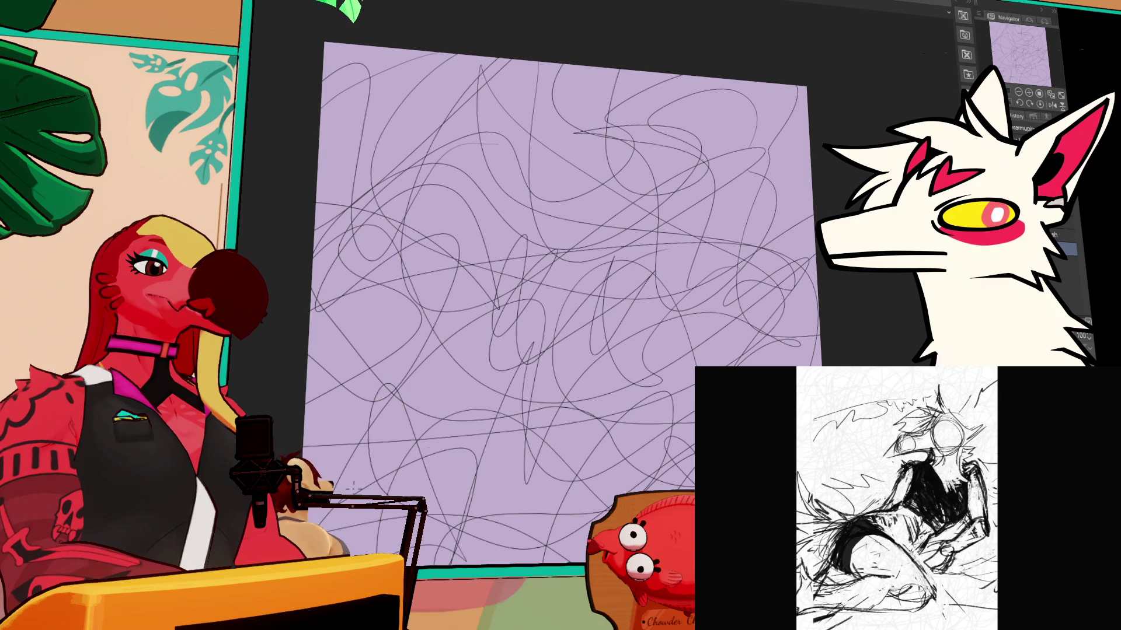
pyautogui.moveTo(719, 223)
pyautogui.mouseDown()
pyautogui.moveTo(578, 117)
pyautogui.moveTo(648, 160)
pyautogui.moveTo(362, 350)
pyautogui.moveTo(692, 388)
pyautogui.mouseUp()
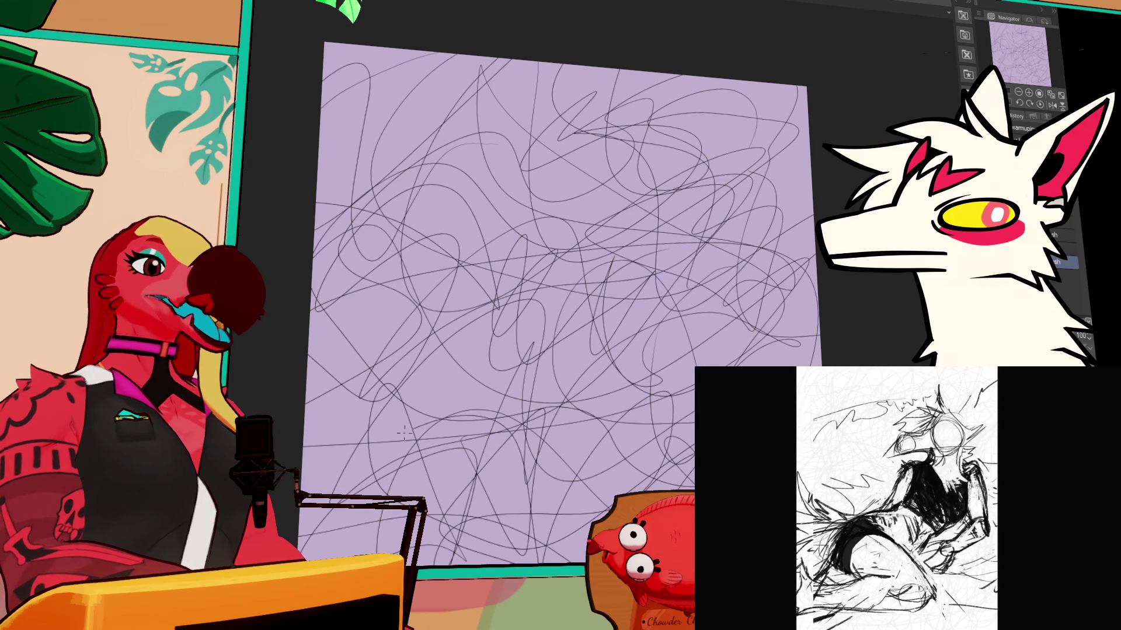
pyautogui.moveTo(395, 228)
pyautogui.mouseDown()
pyautogui.moveTo(443, 117)
pyautogui.moveTo(350, 88)
pyautogui.moveTo(526, 111)
pyautogui.moveTo(642, 313)
pyautogui.moveTo(473, 362)
pyautogui.moveTo(763, 360)
pyautogui.mouseUp()
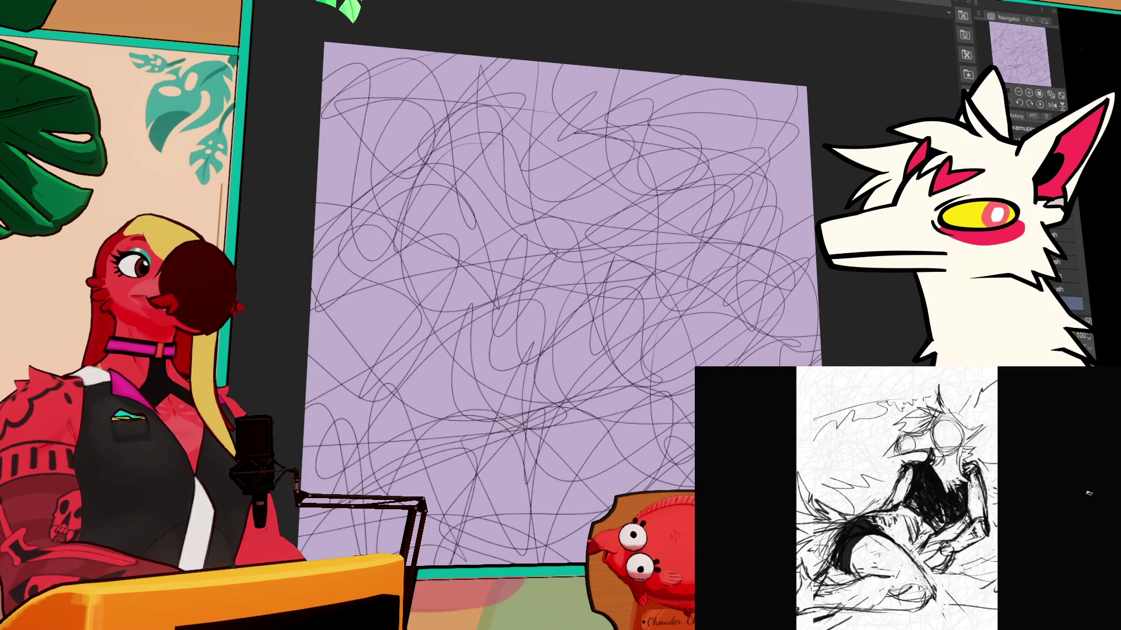
pyautogui.moveTo(820, 314)
pyautogui.mouseDown()
pyautogui.moveTo(811, 222)
pyautogui.moveTo(776, 166)
pyautogui.moveTo(718, 158)
pyautogui.moveTo(722, 128)
pyautogui.mouseUp()
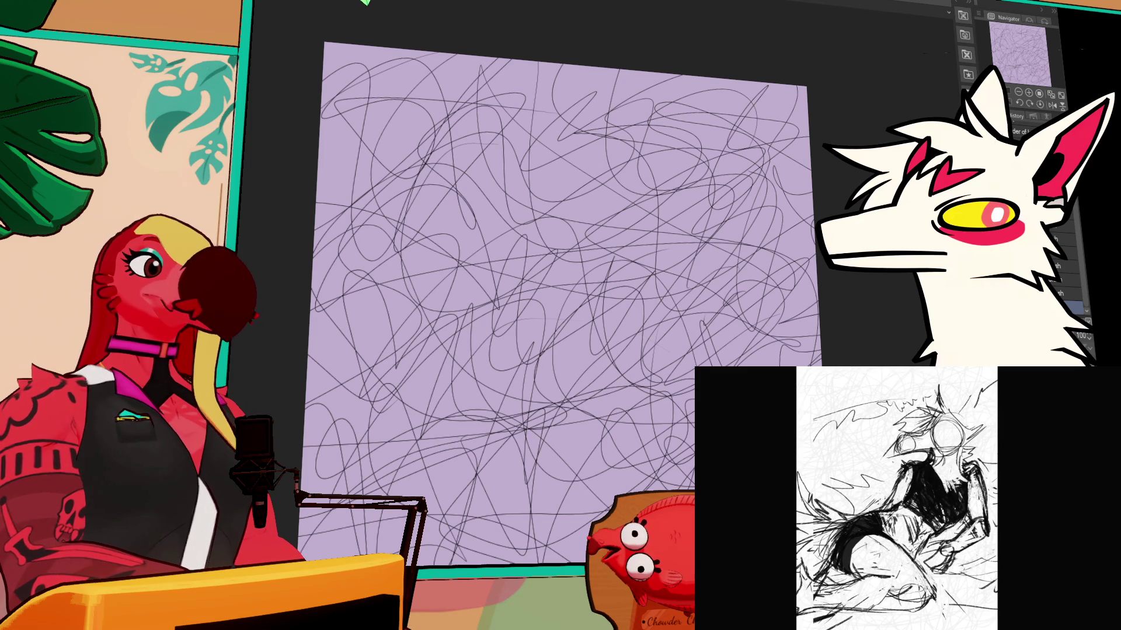
pyautogui.moveTo(1086, 335); pyautogui.dragTo(1071, 336)
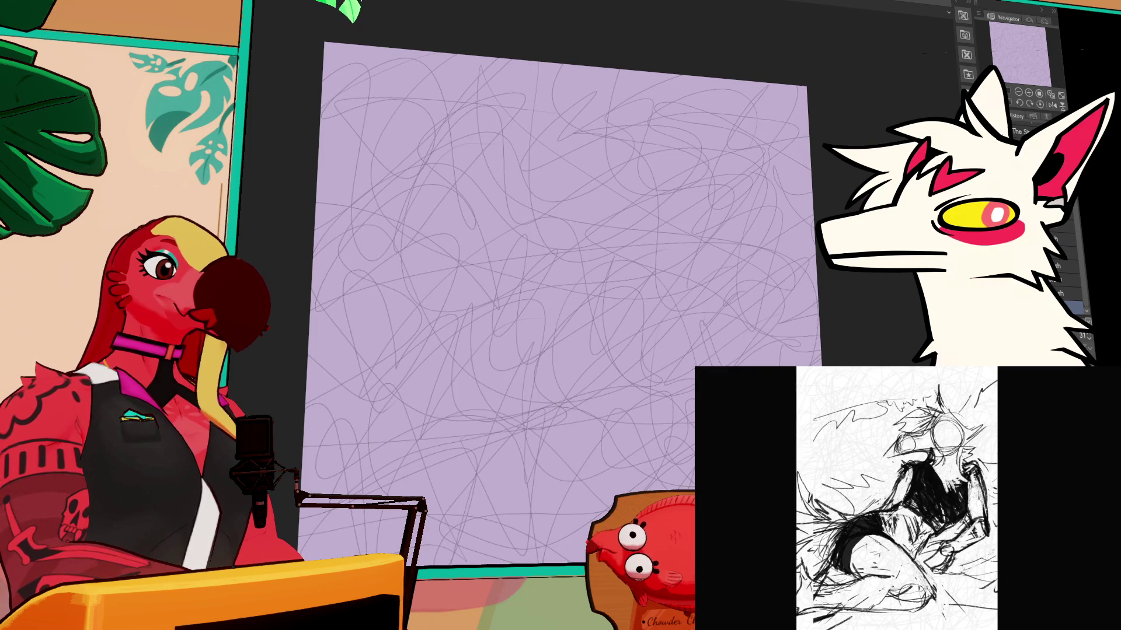
pyautogui.click(1028, 92)
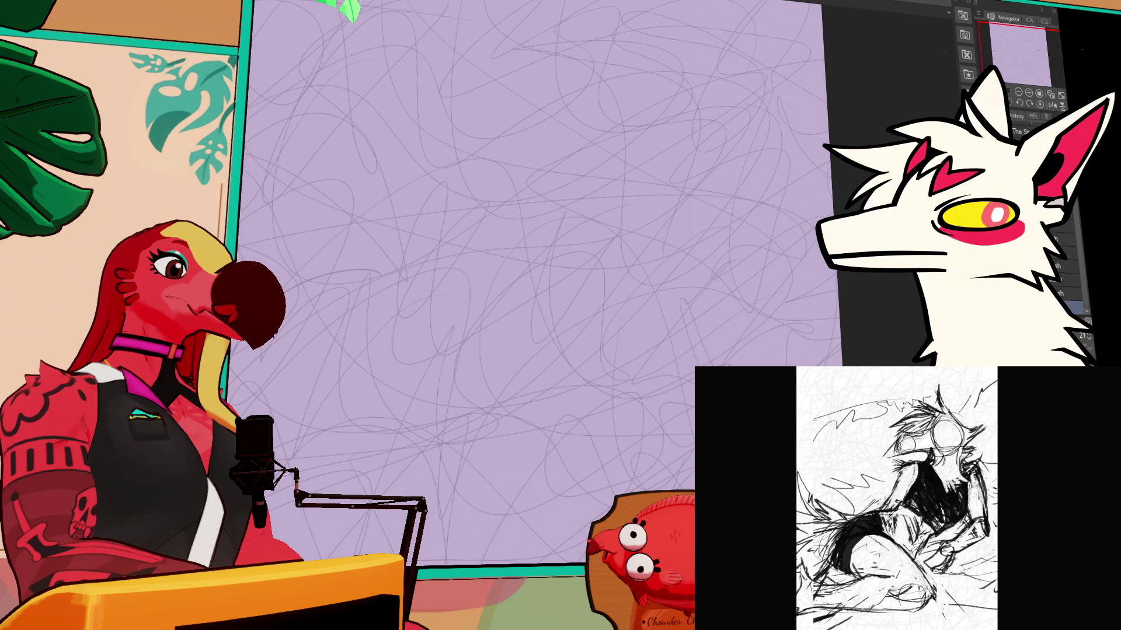
# Step: Zoom in on the faded scribble canvas and draw the first body-outline curve
pyautogui.scroll(2, 638, 302)
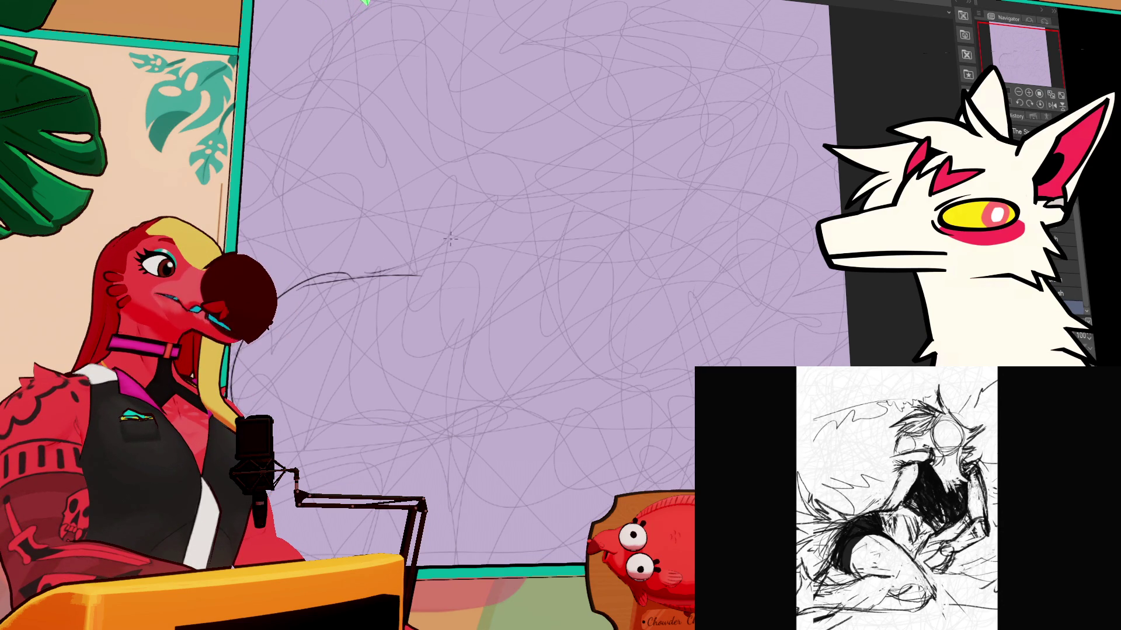
pyautogui.moveTo(401, 332); pyautogui.dragTo(472, 429)
# Step: Draw the long rising body stroke and the rounded head outline in darker pencil
pyautogui.hotkey('ctrl', 'z')
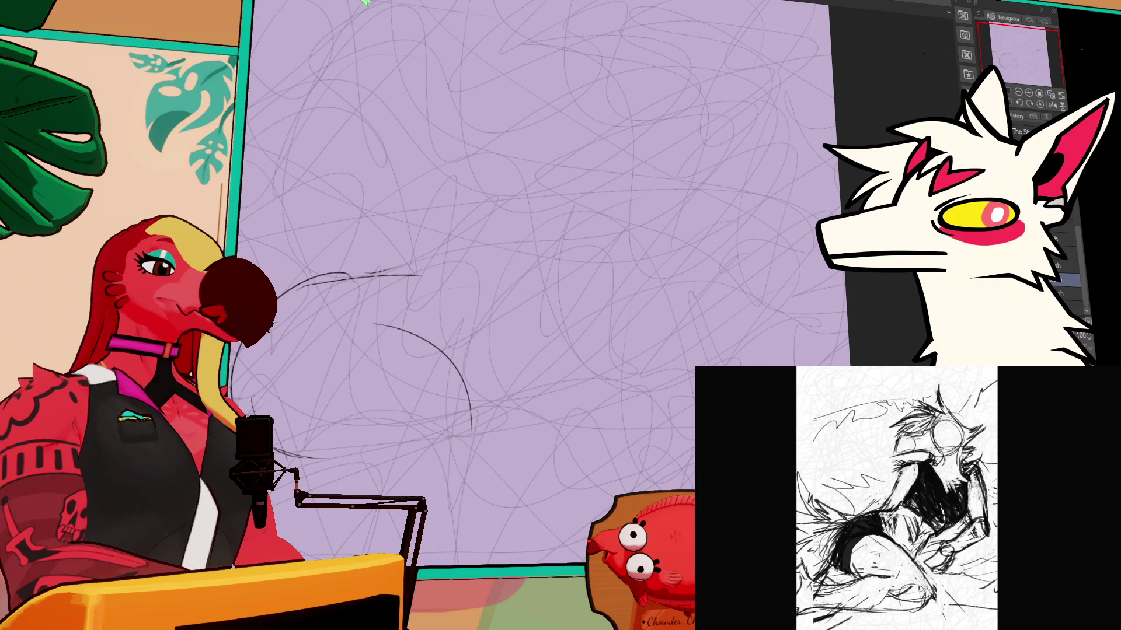
pyautogui.moveTo(460, 427); pyautogui.dragTo(447, 499)
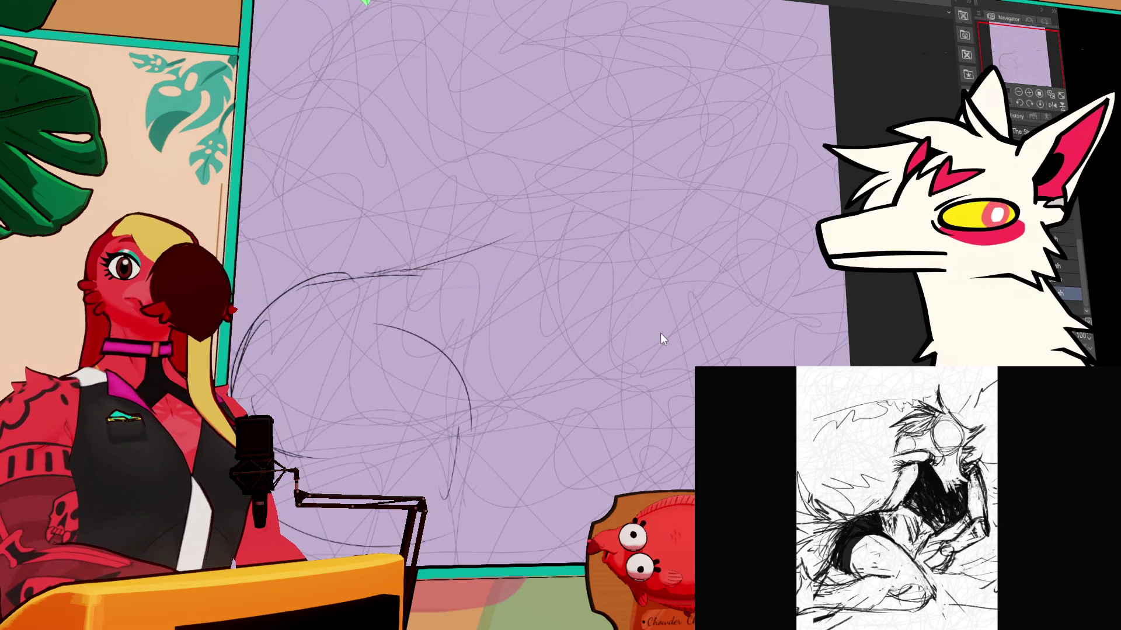
pyautogui.moveTo(464, 450); pyautogui.dragTo(690, 295)
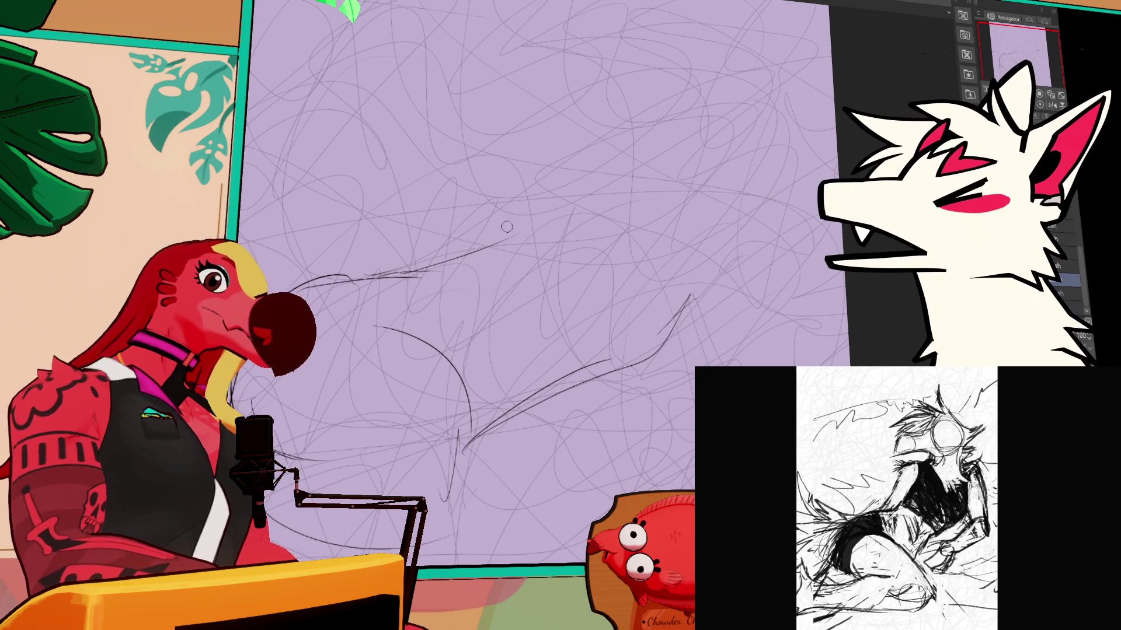
pyautogui.moveTo(451, 267)
pyautogui.mouseDown()
pyautogui.moveTo(498, 221)
pyautogui.moveTo(604, 214)
pyautogui.moveTo(633, 201)
pyautogui.mouseUp()
pyautogui.moveTo(708, 181); pyautogui.dragTo(710, 251)
pyautogui.moveTo(648, 194); pyautogui.dragTo(659, 345)
pyautogui.moveTo(724, 239); pyautogui.dragTo(639, 350)
pyautogui.moveTo(724, 275); pyautogui.dragTo(619, 387)
pyautogui.moveTo(660, 347); pyautogui.dragTo(562, 378)
pyautogui.moveTo(548, 171)
pyautogui.mouseDown()
pyautogui.moveTo(501, 216)
pyautogui.moveTo(563, 184)
pyautogui.moveTo(609, 221)
pyautogui.moveTo(642, 205)
pyautogui.mouseUp()
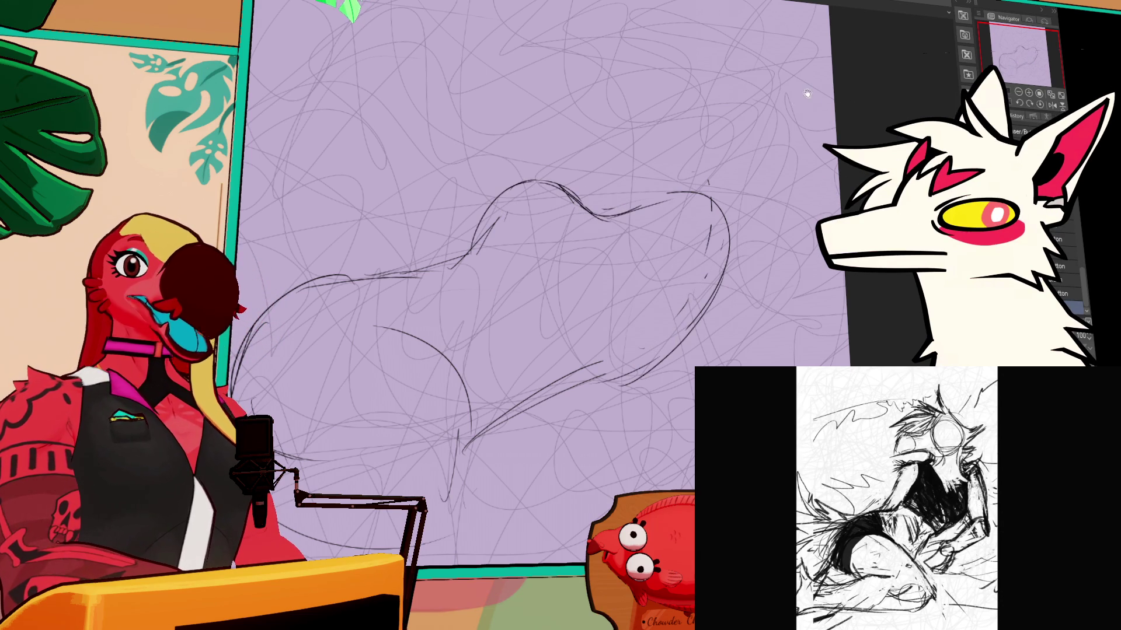
# Step: Add short strokes at the head's top-left and erase stray lines around the head
pyautogui.moveTo(787, 216)
pyautogui.mouseDown()
pyautogui.moveTo(790, 207)
pyautogui.moveTo(785, 219)
pyautogui.mouseUp()
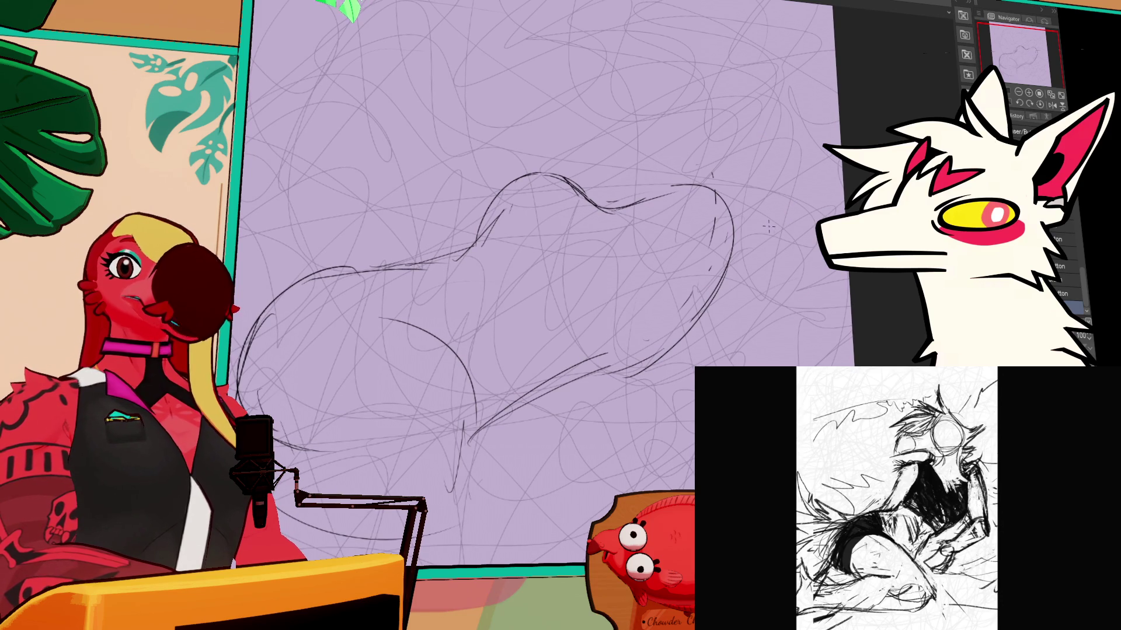
pyautogui.moveTo(720, 211); pyautogui.dragTo(730, 213)
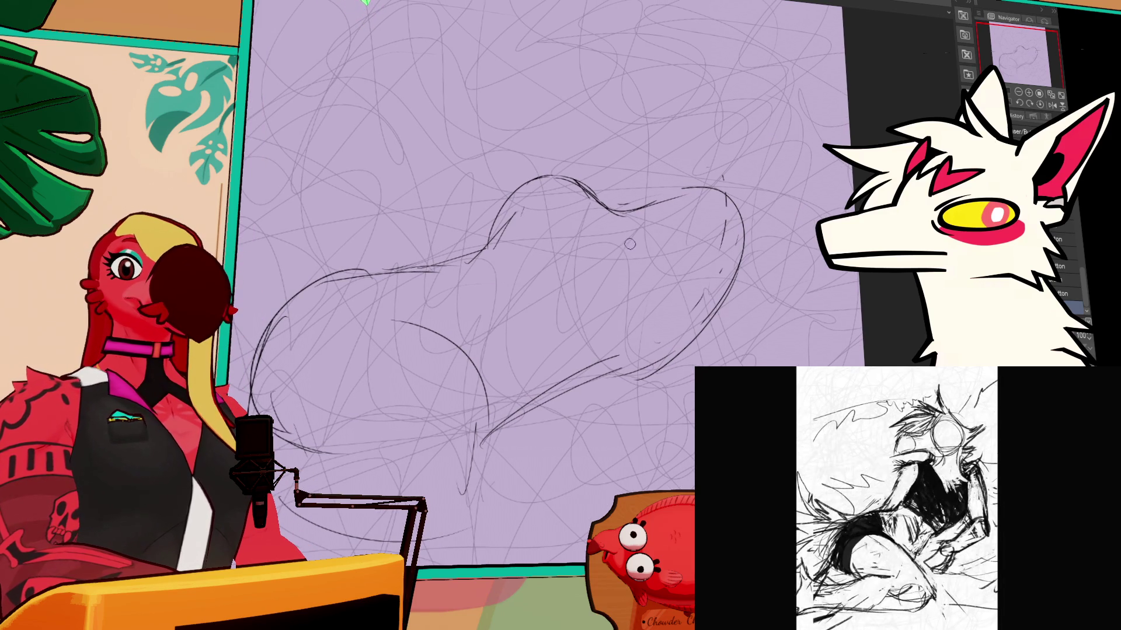
pyautogui.press('b')
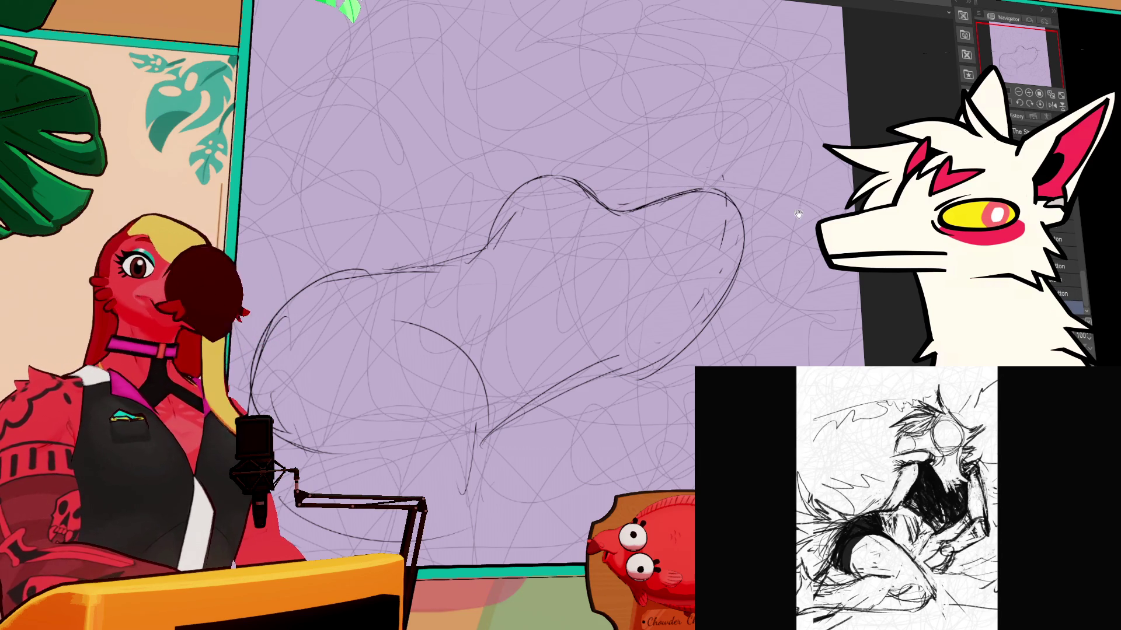
pyautogui.moveTo(791, 197); pyautogui.dragTo(798, 225)
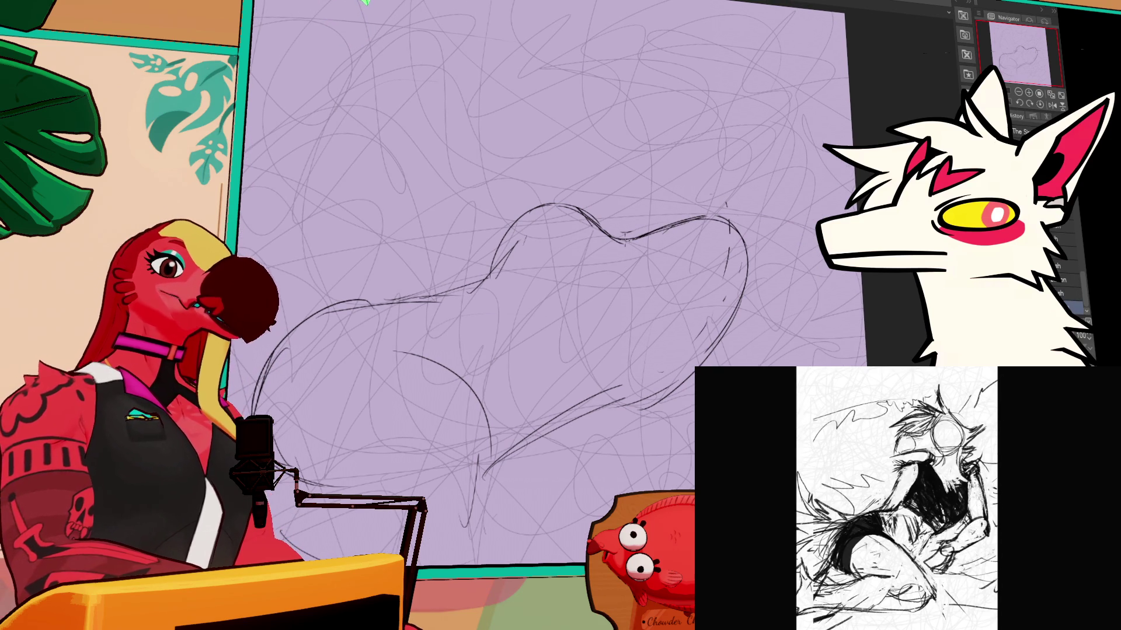
pyautogui.press('e')
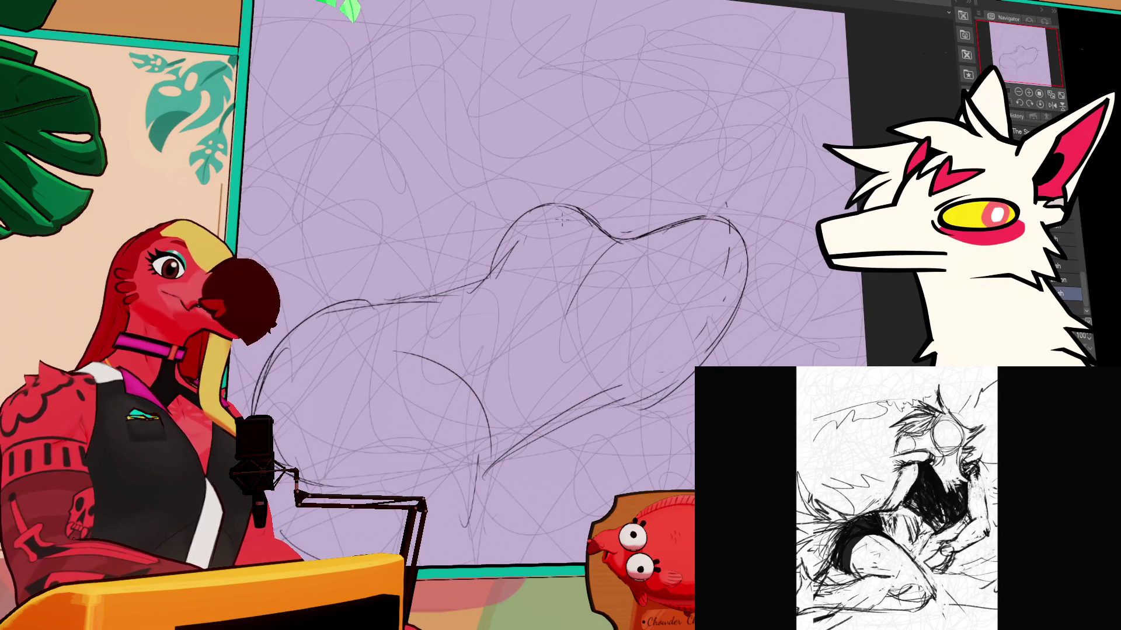
pyautogui.moveTo(549, 202); pyautogui.dragTo(489, 228)
pyautogui.press('e')
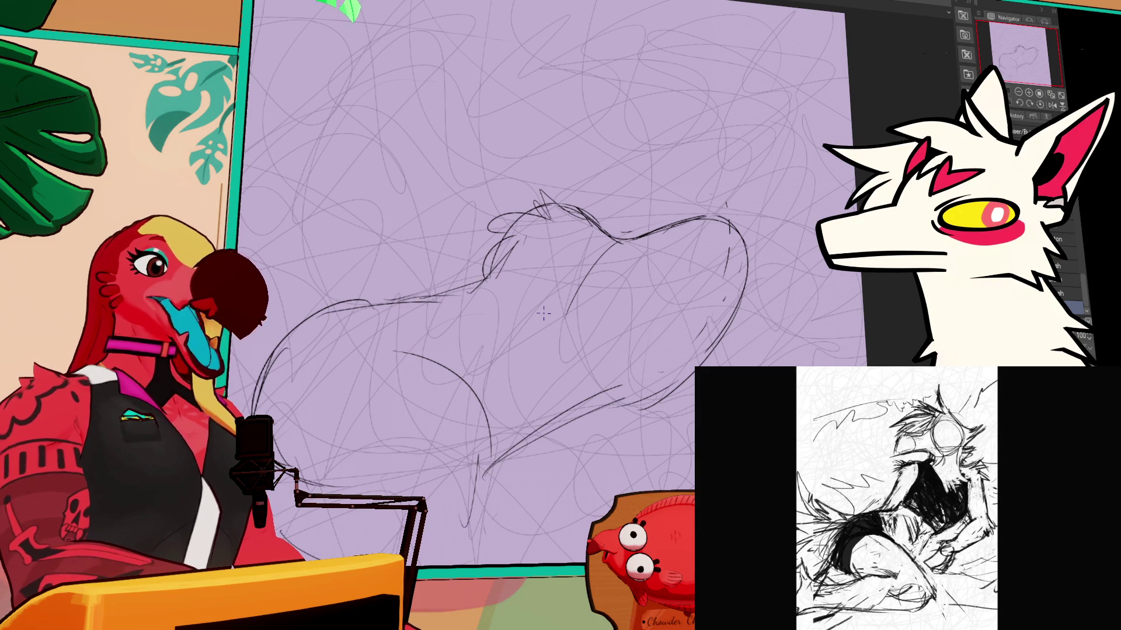
pyautogui.moveTo(526, 262)
pyautogui.mouseDown()
pyautogui.moveTo(520, 237)
pyautogui.moveTo(482, 292)
pyautogui.moveTo(472, 277)
pyautogui.moveTo(505, 241)
pyautogui.mouseUp()
# Step: Erase small strokes left of the head and redraw fur strokes on its left side
pyautogui.moveTo(479, 281)
pyautogui.mouseDown()
pyautogui.moveTo(474, 269)
pyautogui.moveTo(499, 330)
pyautogui.mouseUp()
pyautogui.hotkey('ctrl', 'z')
pyautogui.moveTo(508, 248)
pyautogui.mouseDown()
pyautogui.moveTo(484, 295)
pyautogui.moveTo(508, 337)
pyautogui.mouseUp()
pyautogui.moveTo(538, 329); pyautogui.dragTo(515, 357)
pyautogui.hotkey('ctrl', 'z')
pyautogui.moveTo(493, 287)
pyautogui.mouseDown()
pyautogui.moveTo(484, 308)
pyautogui.moveTo(500, 335)
pyautogui.mouseUp()
# Step: Add fluffy fur tufts across the top of the head
pyautogui.moveTo(596, 223)
pyautogui.mouseDown()
pyautogui.moveTo(542, 263)
pyautogui.moveTo(537, 304)
pyautogui.mouseUp()
pyautogui.hotkey('ctrl', 'z')
pyautogui.moveTo(575, 261); pyautogui.dragTo(540, 284)
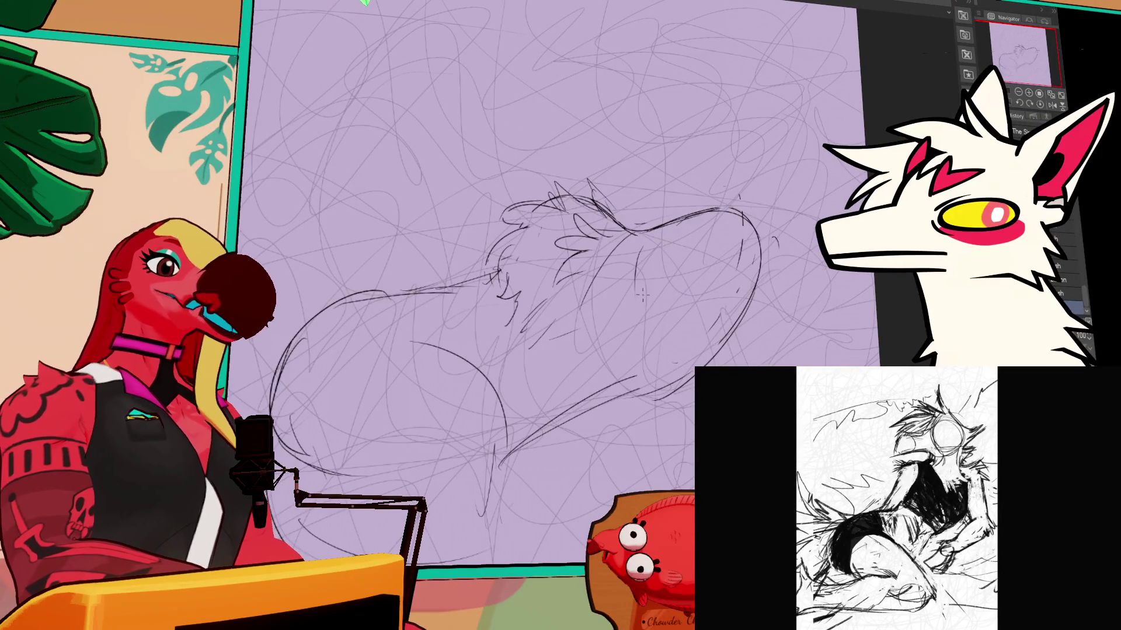
pyautogui.press('b')
pyautogui.moveTo(656, 201)
pyautogui.mouseDown()
pyautogui.moveTo(648, 230)
pyautogui.moveTo(706, 286)
pyautogui.mouseUp()
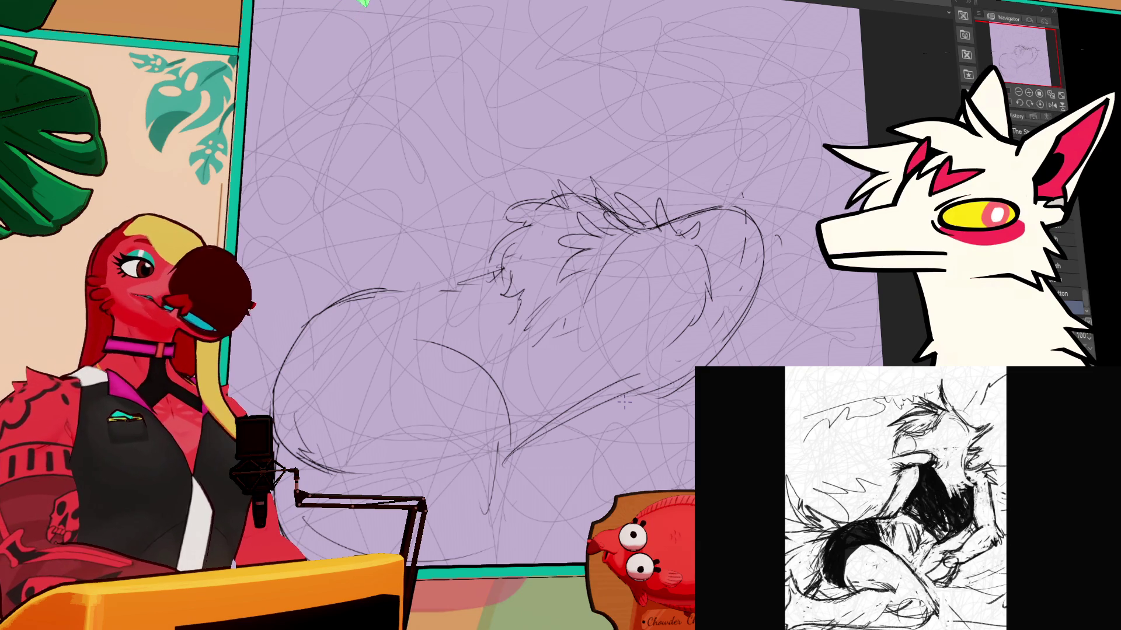
# Step: Erase the messy stray lines along the lower body and lower left of the sketch
pyautogui.moveTo(623, 403); pyautogui.dragTo(650, 377)
pyautogui.moveTo(531, 429); pyautogui.dragTo(578, 379)
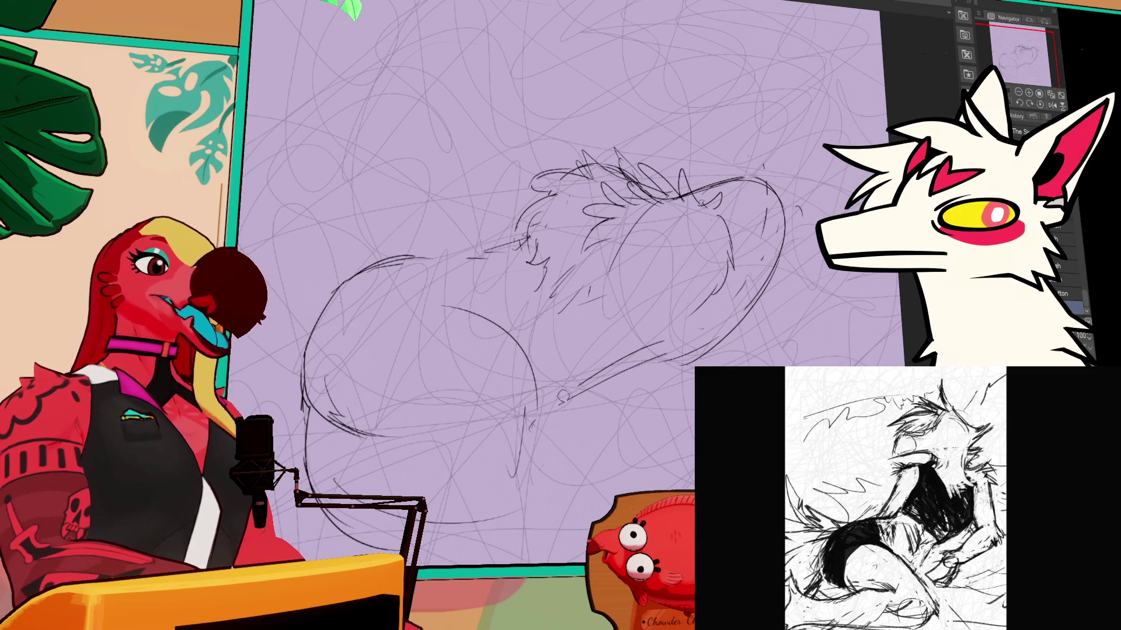
pyautogui.moveTo(519, 408); pyautogui.dragTo(520, 466)
pyautogui.moveTo(331, 397)
pyautogui.mouseDown()
pyautogui.moveTo(369, 393)
pyautogui.moveTo(289, 371)
pyautogui.moveTo(443, 435)
pyautogui.mouseUp()
pyautogui.hotkey('ctrl', 'z')
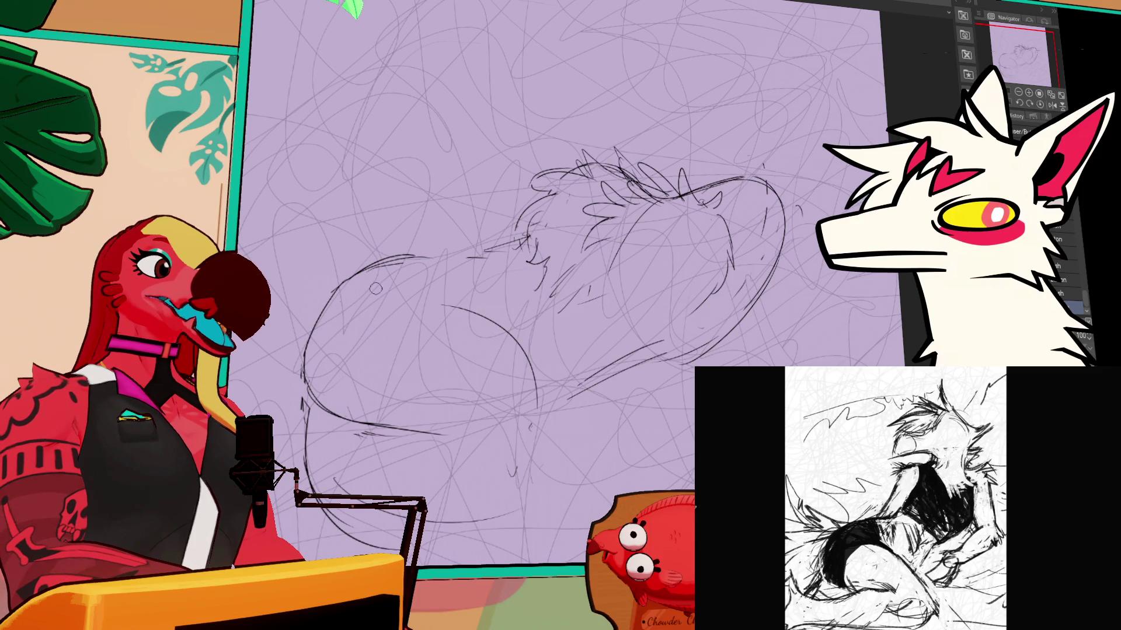
# Step: Draw a darker stroke along the right side of the body
pyautogui.moveTo(387, 259); pyautogui.dragTo(493, 267)
pyautogui.hotkey('ctrl', 'z')
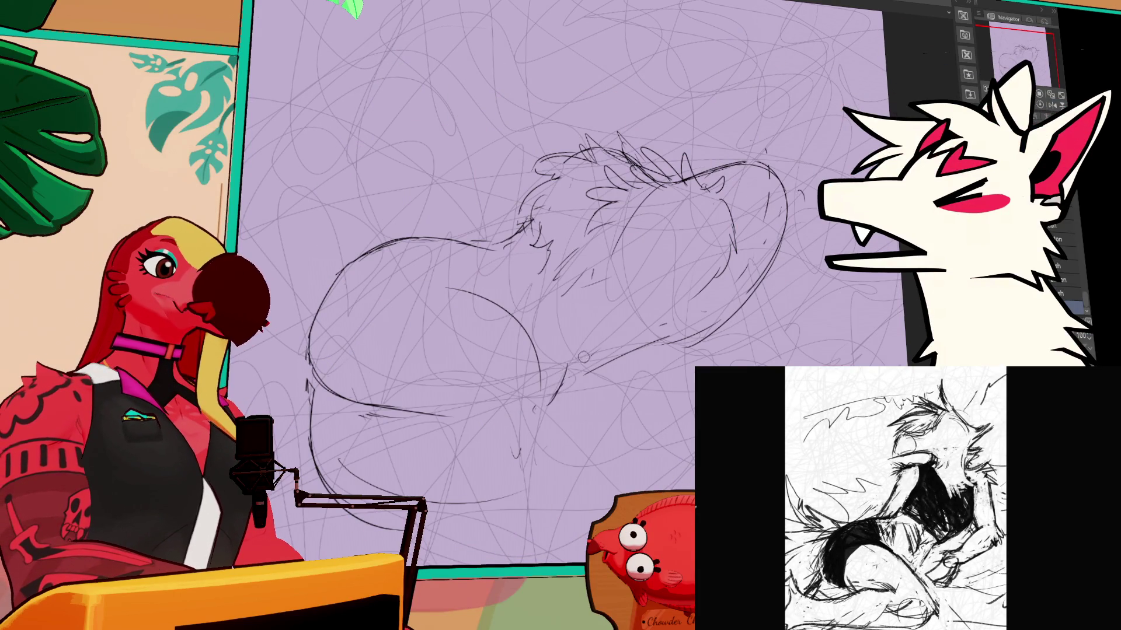
pyautogui.moveTo(569, 376)
pyautogui.mouseDown()
pyautogui.moveTo(706, 327)
pyautogui.moveTo(744, 297)
pyautogui.mouseUp()
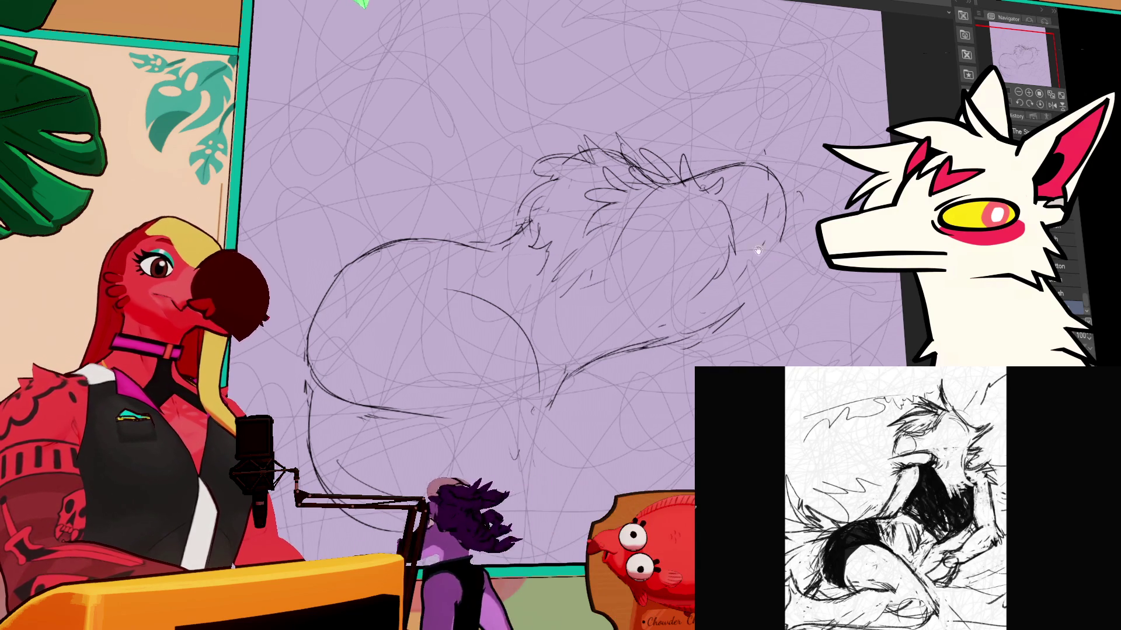
# Step: Select the round head sketch with an ellipse and nudge it slightly down-right
pyautogui.press('m')
pyautogui.moveTo(463, 88)
pyautogui.mouseDown()
pyautogui.moveTo(806, 374)
pyautogui.moveTo(826, 404)
pyautogui.mouseUp()
pyautogui.moveTo(692, 280); pyautogui.dragTo(696, 285)
pyautogui.hotkey('ctrl', 'd')
# Step: Trace the body outline: lower curve, upper-left edge and right-side curve
pyautogui.moveTo(557, 393); pyautogui.dragTo(539, 425)
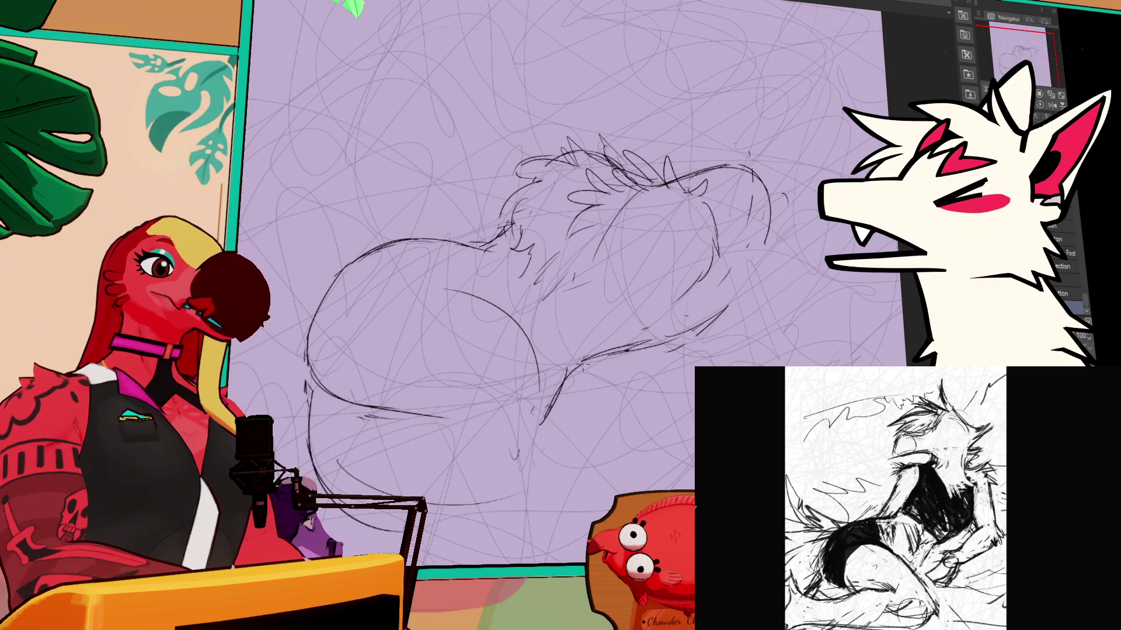
pyautogui.moveTo(480, 249); pyautogui.dragTo(501, 239)
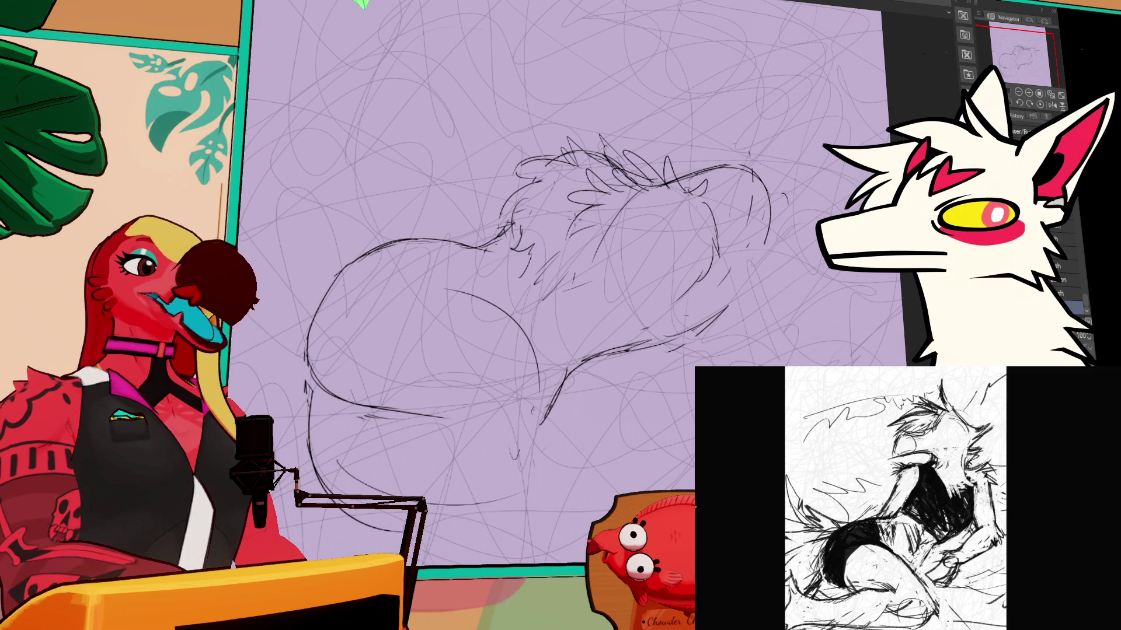
pyautogui.scroll(-1, 490, 251)
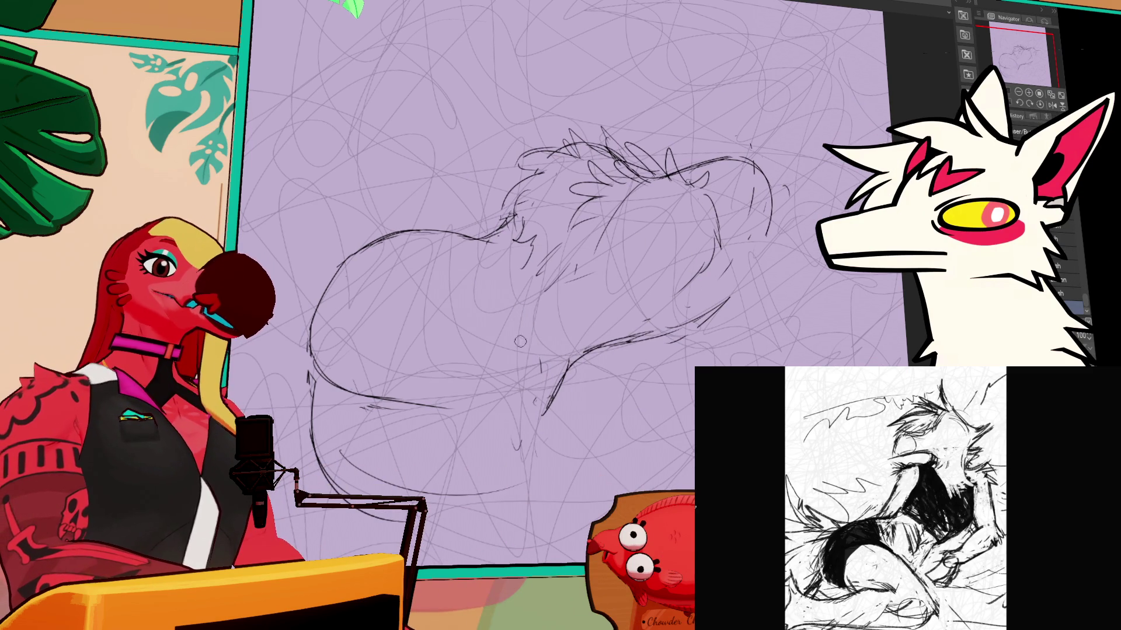
pyautogui.moveTo(456, 257); pyautogui.dragTo(617, 377)
pyautogui.moveTo(464, 416); pyautogui.dragTo(519, 413)
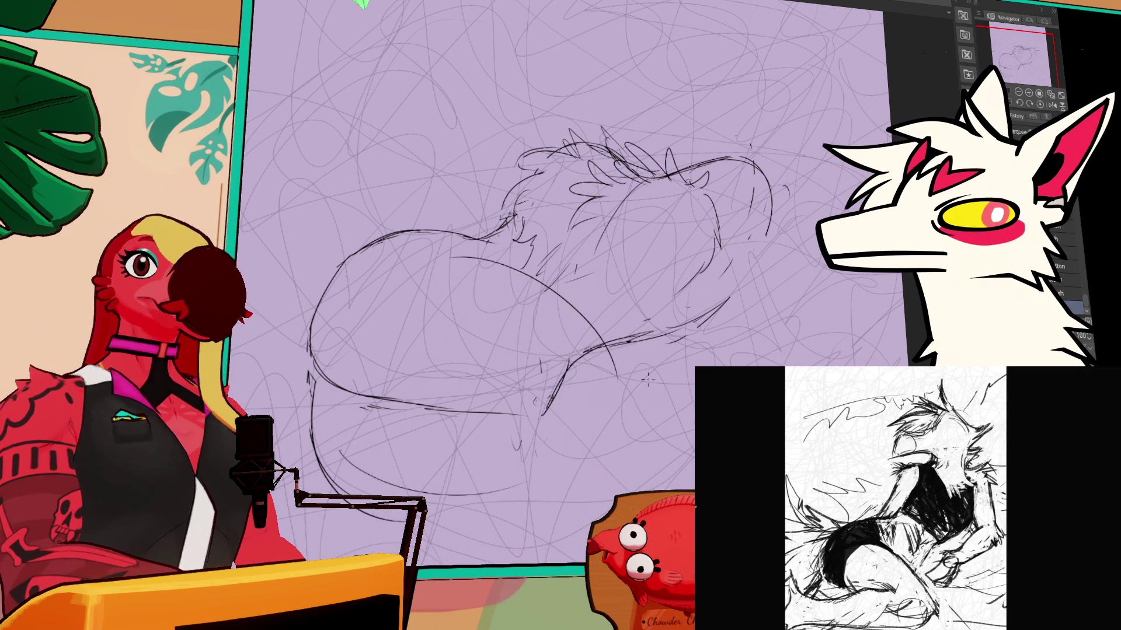
pyautogui.scroll(-2, 474, 358)
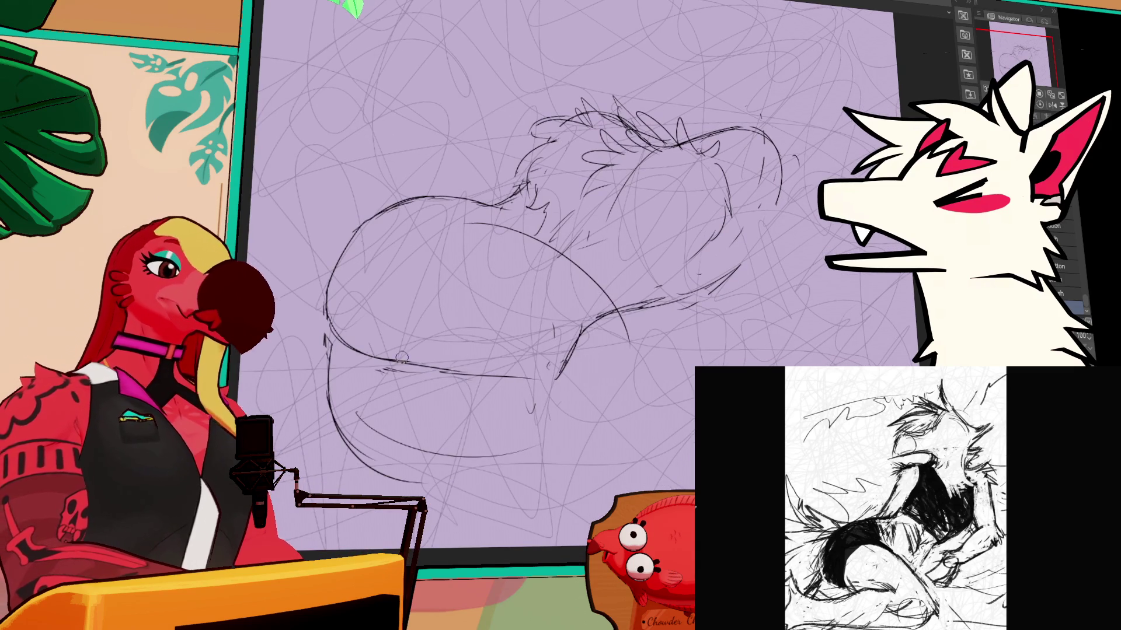
pyautogui.moveTo(418, 367); pyautogui.dragTo(521, 379)
pyautogui.moveTo(610, 322); pyautogui.dragTo(627, 403)
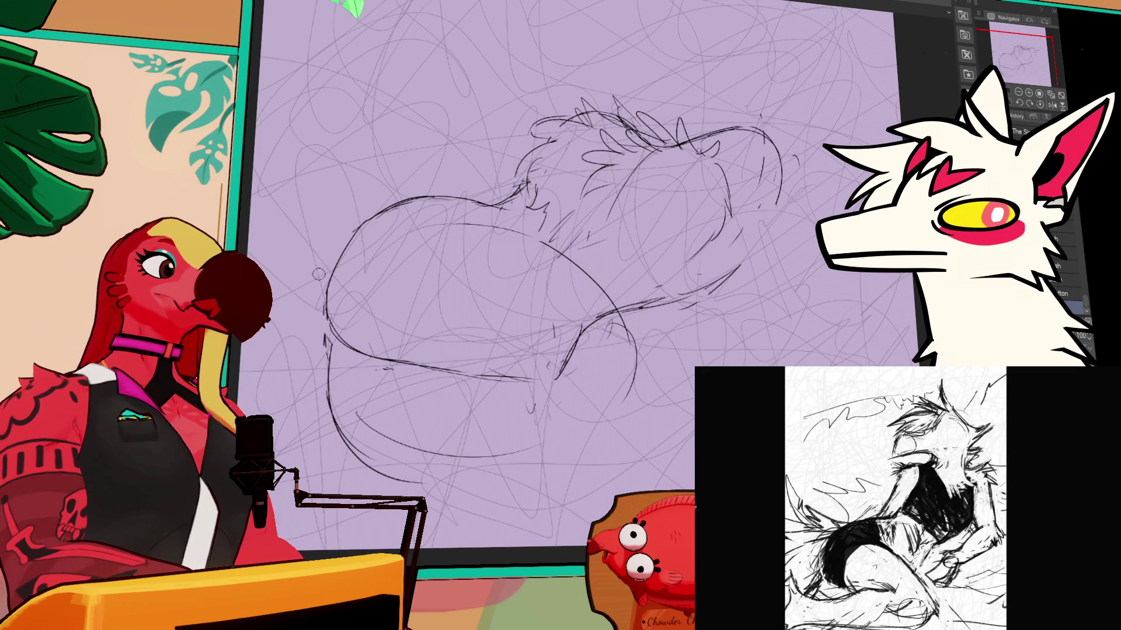
pyautogui.moveTo(378, 213); pyautogui.dragTo(432, 196)
pyautogui.moveTo(330, 289)
pyautogui.mouseDown()
pyautogui.moveTo(420, 201)
pyautogui.moveTo(467, 201)
pyautogui.mouseUp()
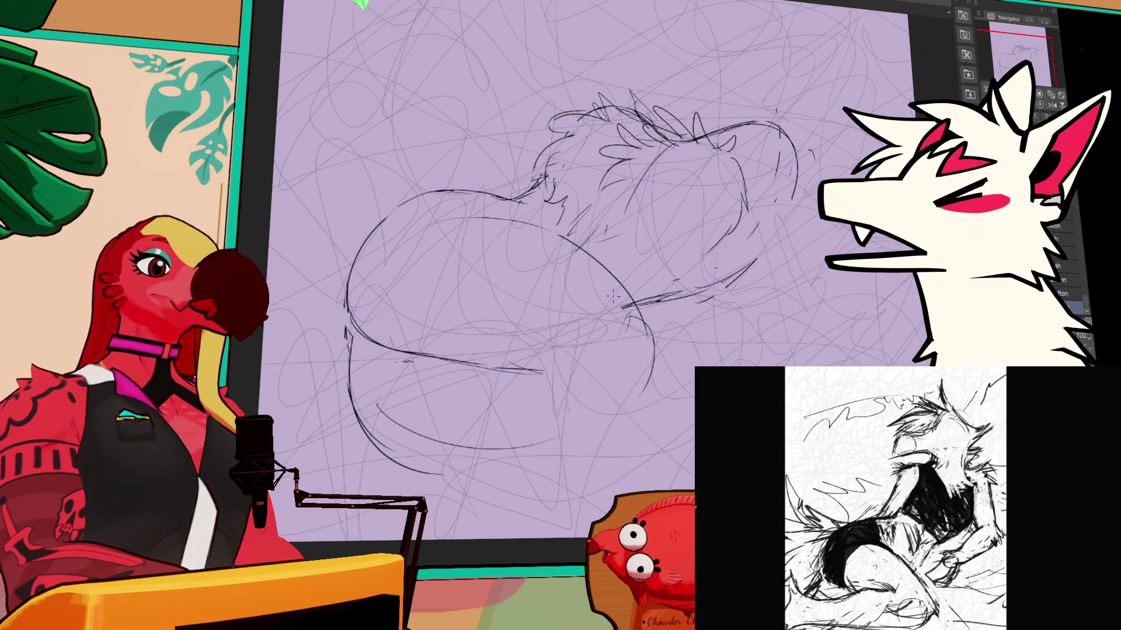
pyautogui.moveTo(584, 318); pyautogui.dragTo(545, 403)
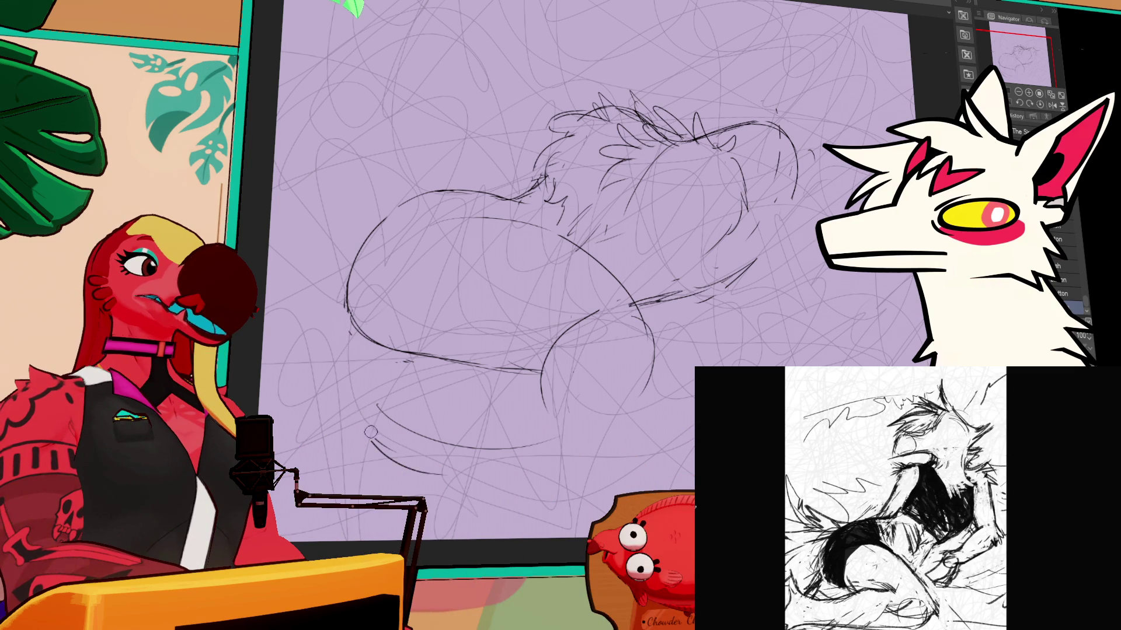
# Step: Redraw the long curve down the left side and retouch the bottom and right curves
pyautogui.press('e')
pyautogui.moveTo(350, 318); pyautogui.dragTo(377, 442)
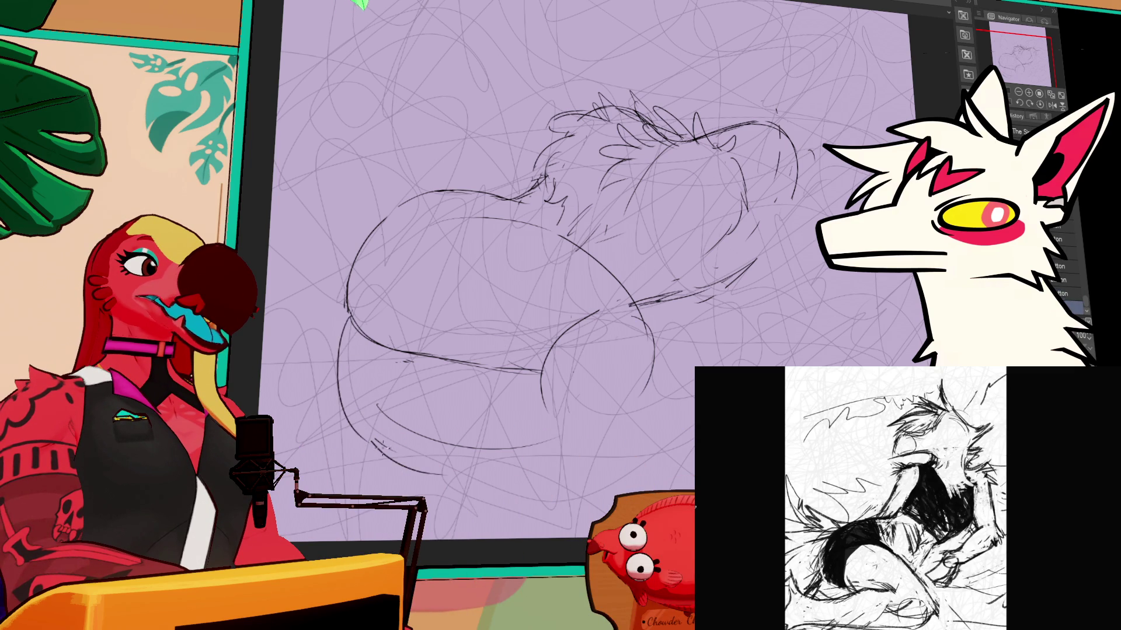
pyautogui.hotkey('ctrl', 'z')
pyautogui.moveTo(350, 318); pyautogui.dragTo(378, 444)
pyautogui.moveTo(348, 338); pyautogui.dragTo(420, 455)
pyautogui.press('e')
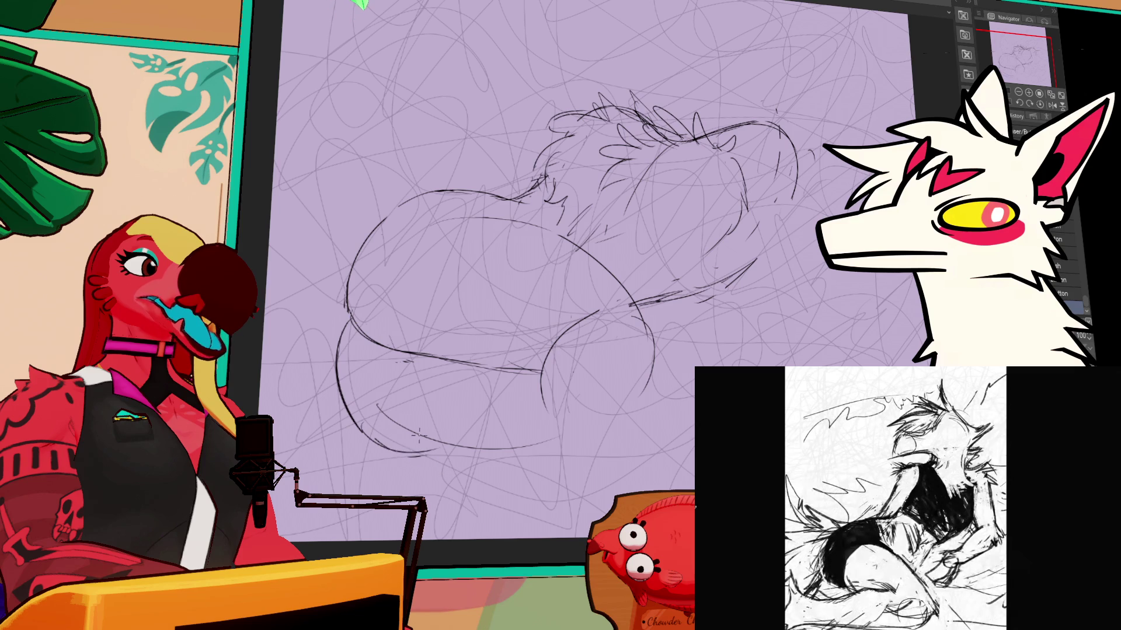
pyautogui.moveTo(384, 402); pyautogui.dragTo(501, 444)
pyautogui.hotkey('ctrl', 'z')
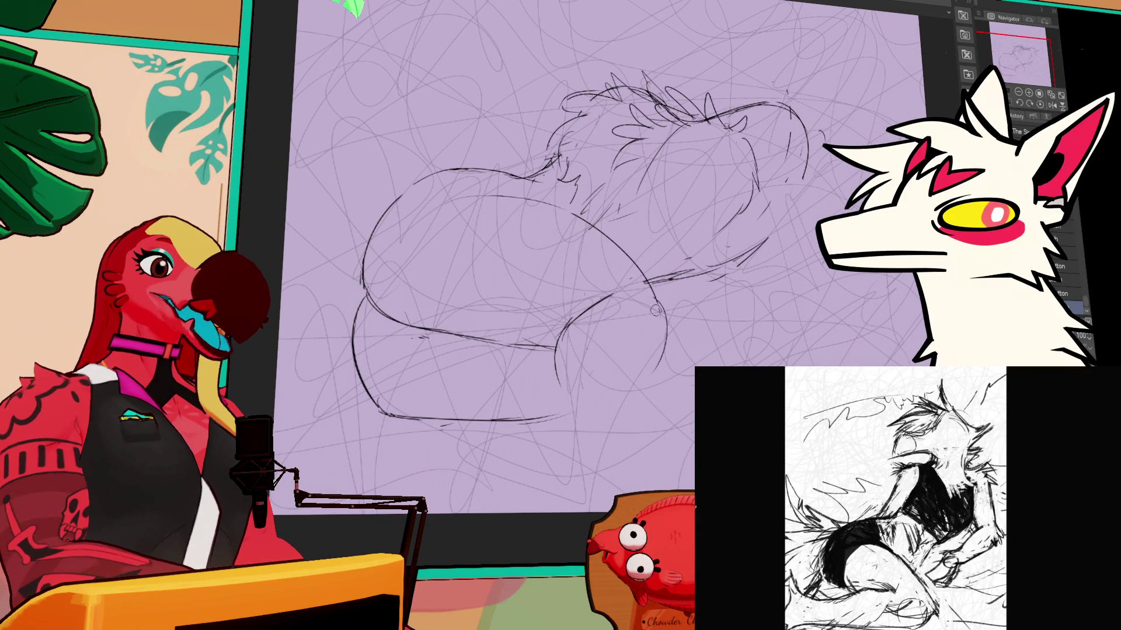
pyautogui.moveTo(669, 323); pyautogui.dragTo(642, 382)
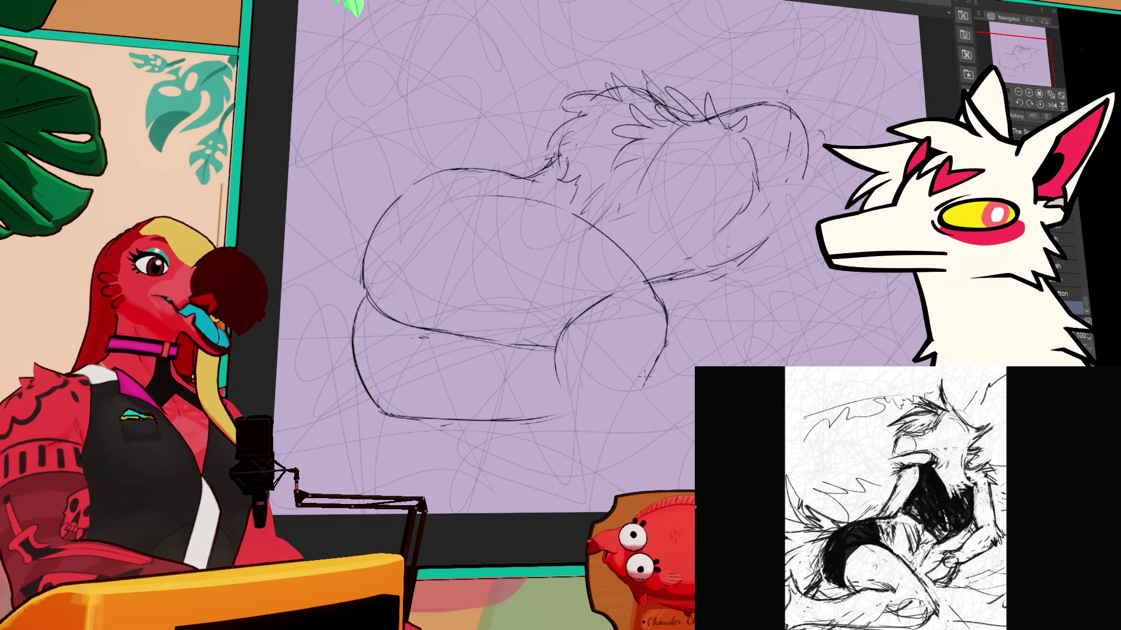
pyautogui.hotkey('ctrl', 'z')
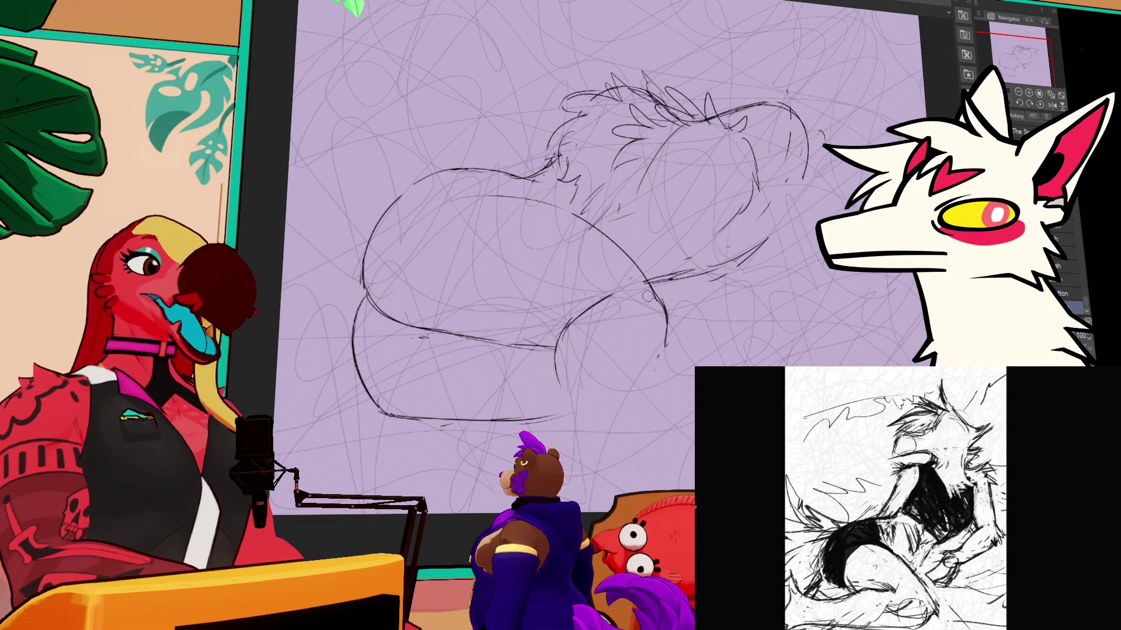
# Step: Lasso-select around the right-side curve, then deselect and return to the pen
pyautogui.press('m')
pyautogui.moveTo(647, 283)
pyautogui.mouseDown()
pyautogui.moveTo(671, 325)
pyautogui.moveTo(642, 368)
pyautogui.mouseUp()
pyautogui.hotkey('ctrl', 'd')
pyautogui.press('p')
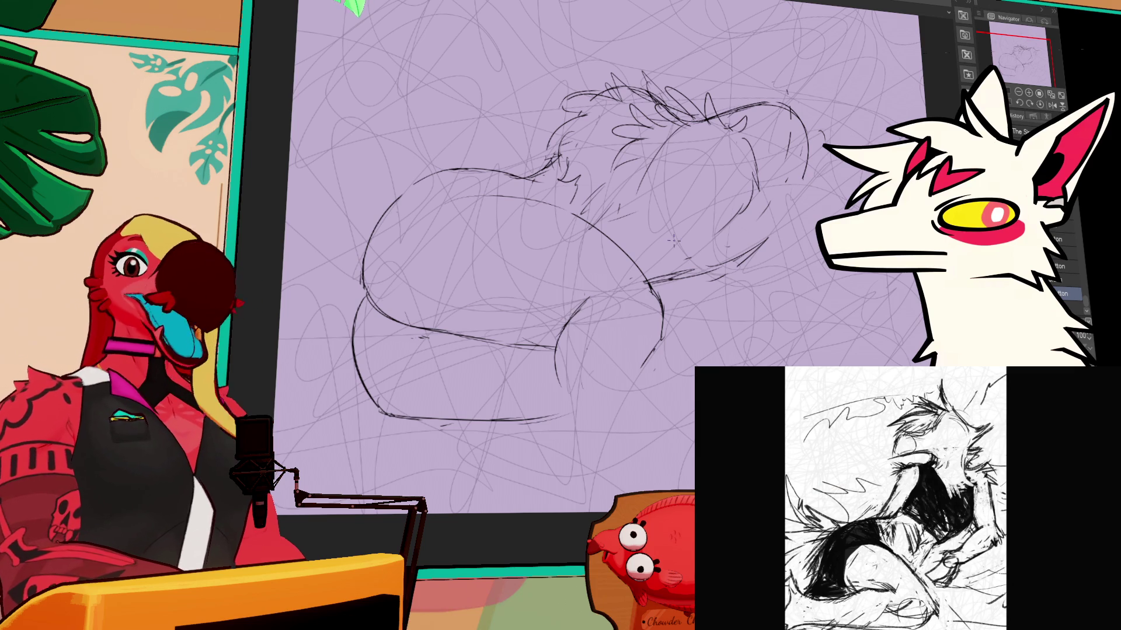
pyautogui.moveTo(577, 284); pyautogui.dragTo(626, 304)
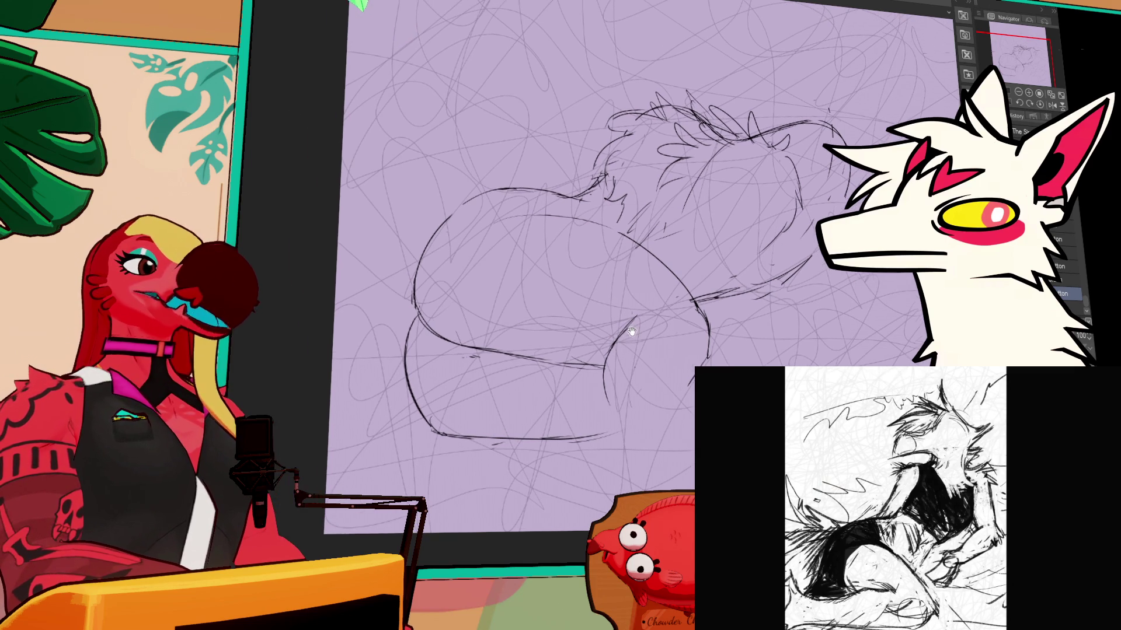
# Step: Extend the back line leftward and add a fur tuft at the figure's left edge
pyautogui.moveTo(485, 187)
pyautogui.mouseDown()
pyautogui.moveTo(418, 192)
pyautogui.moveTo(447, 215)
pyautogui.moveTo(387, 240)
pyautogui.moveTo(384, 266)
pyautogui.mouseUp()
pyautogui.hotkey('ctrl', 'z')
pyautogui.hotkey('ctrl', 'z')
pyautogui.moveTo(447, 215)
pyautogui.mouseDown()
pyautogui.moveTo(378, 268)
pyautogui.moveTo(392, 300)
pyautogui.mouseUp()
pyautogui.hotkey('ctrl', 'z')
pyautogui.moveTo(413, 262); pyautogui.dragTo(384, 312)
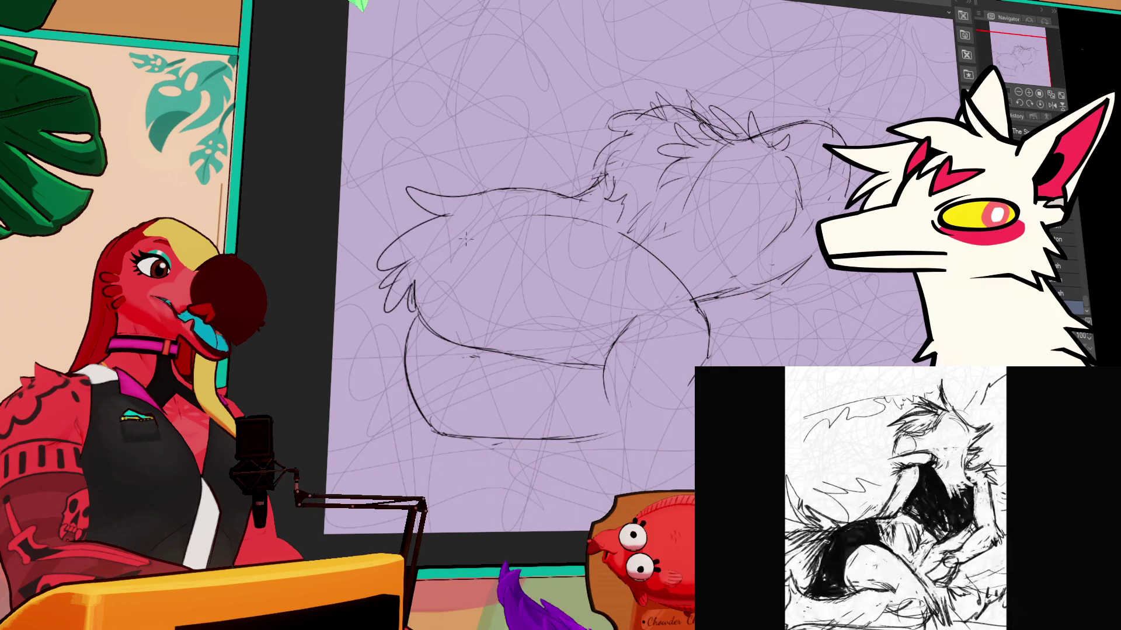
pyautogui.scroll(3, 593, 247)
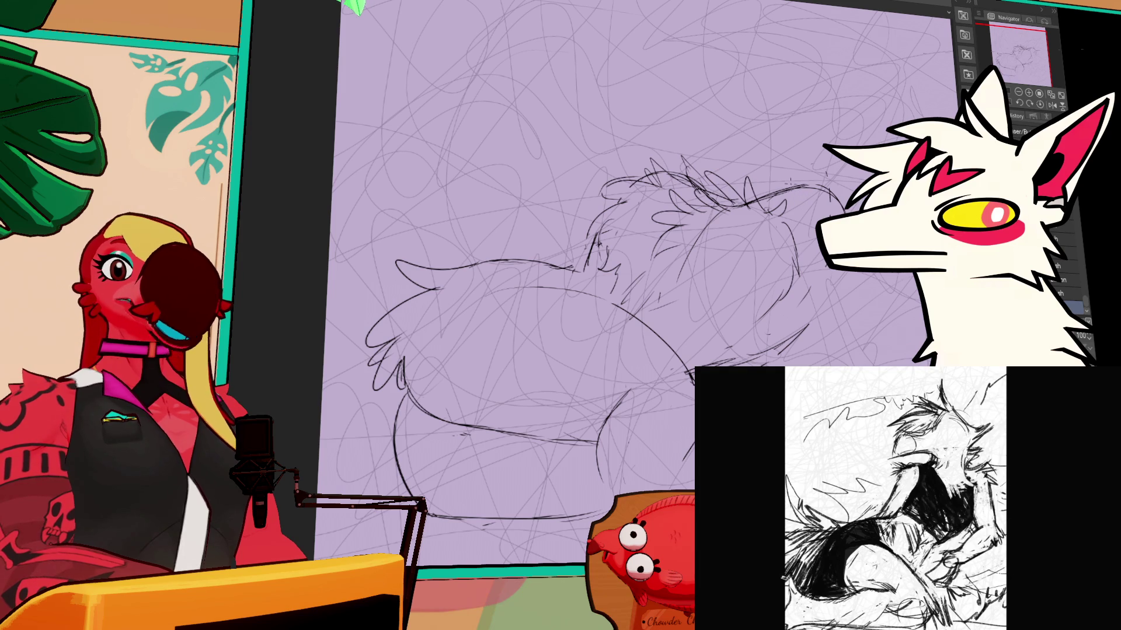
pyautogui.scroll(-2, 623, 247)
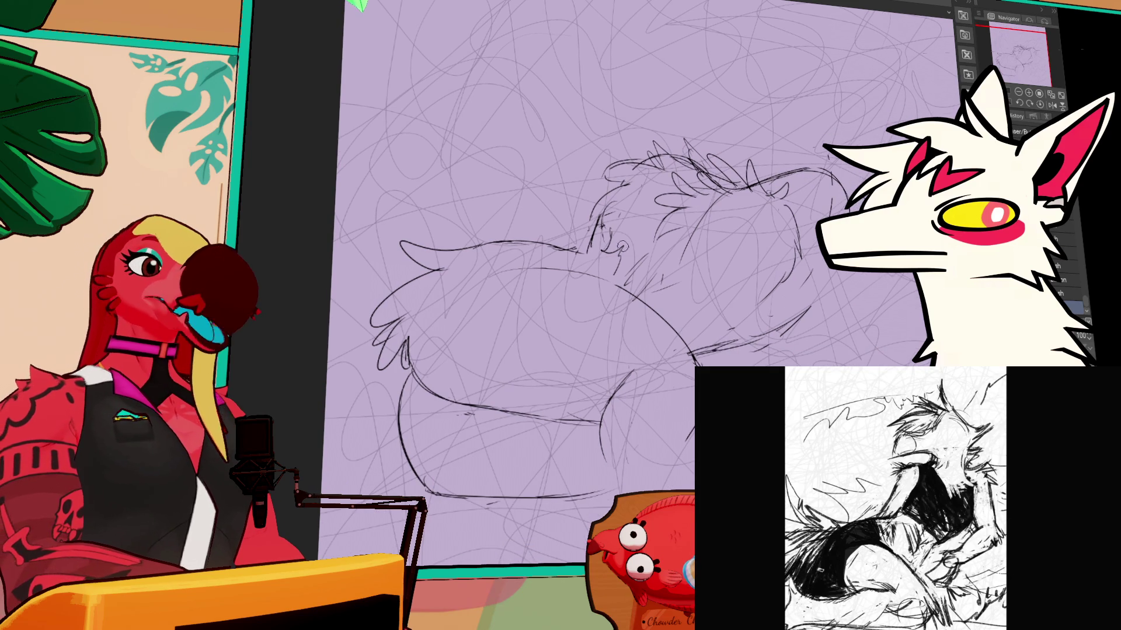
# Step: Add short fur strokes on the upper body and a long curve up the left side
pyautogui.moveTo(592, 229); pyautogui.dragTo(592, 257)
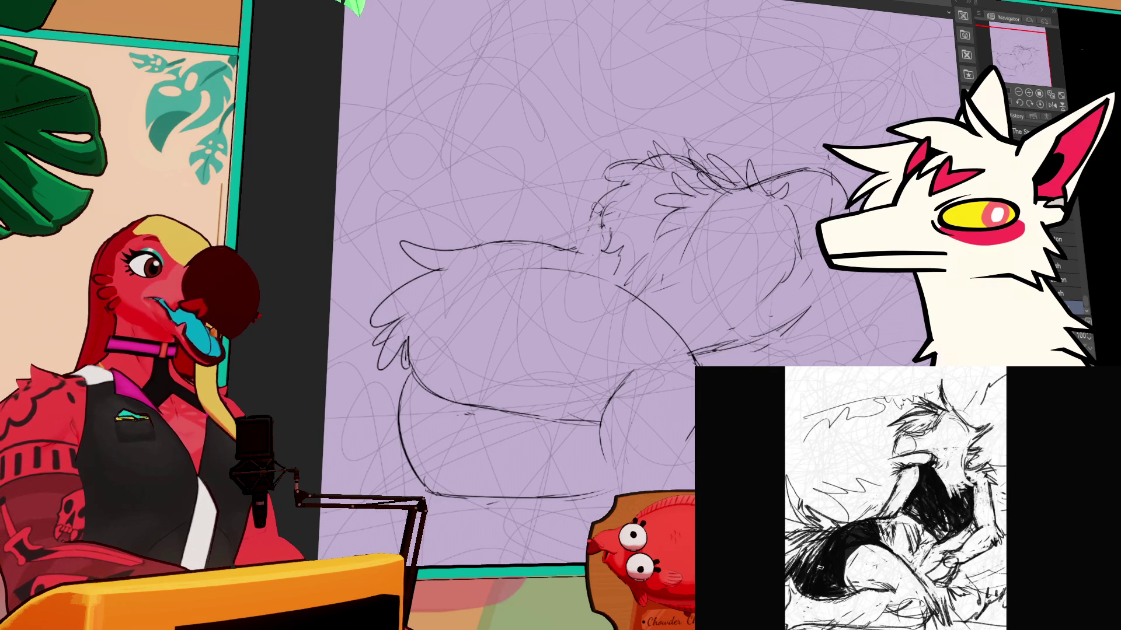
pyautogui.moveTo(607, 205); pyautogui.dragTo(595, 259)
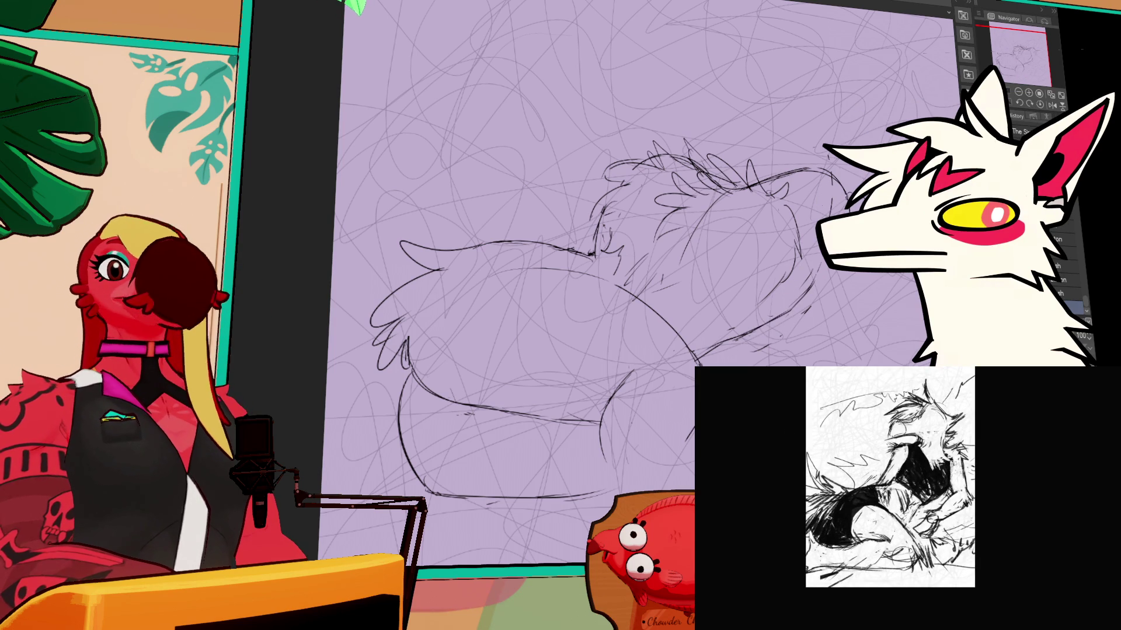
pyautogui.moveTo(819, 278); pyautogui.dragTo(820, 268)
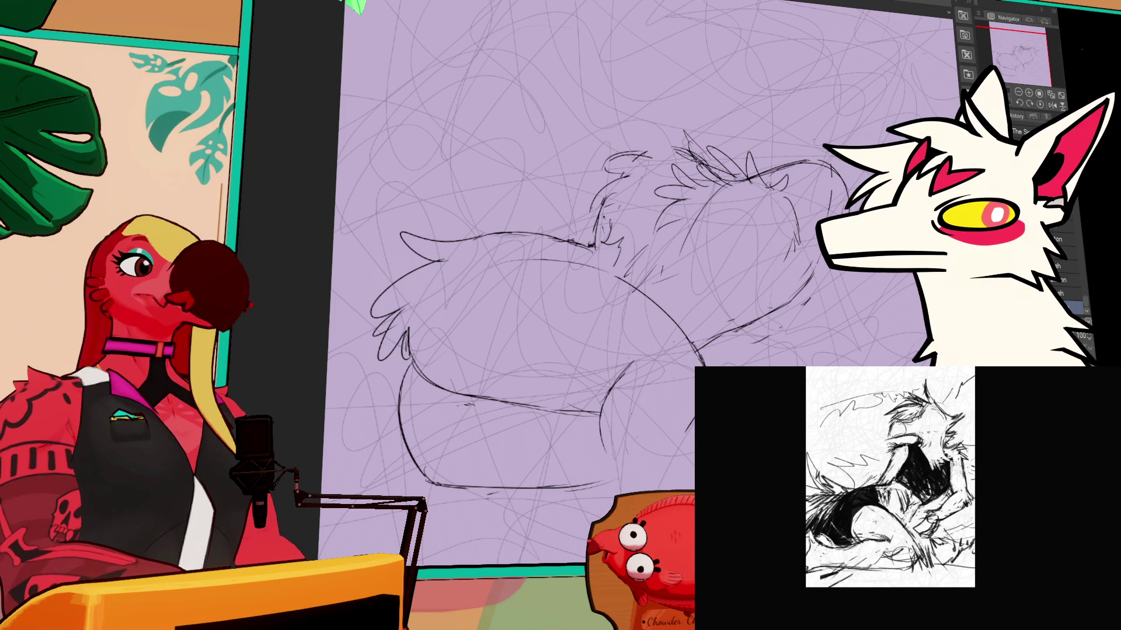
pyautogui.click(1068, 294)
pyautogui.moveTo(662, 112)
pyautogui.mouseDown()
pyautogui.moveTo(671, 152)
pyautogui.moveTo(657, 142)
pyautogui.moveTo(663, 131)
pyautogui.moveTo(642, 156)
pyautogui.moveTo(677, 153)
pyautogui.moveTo(604, 159)
pyautogui.mouseUp()
pyautogui.hotkey('ctrl', 'z')
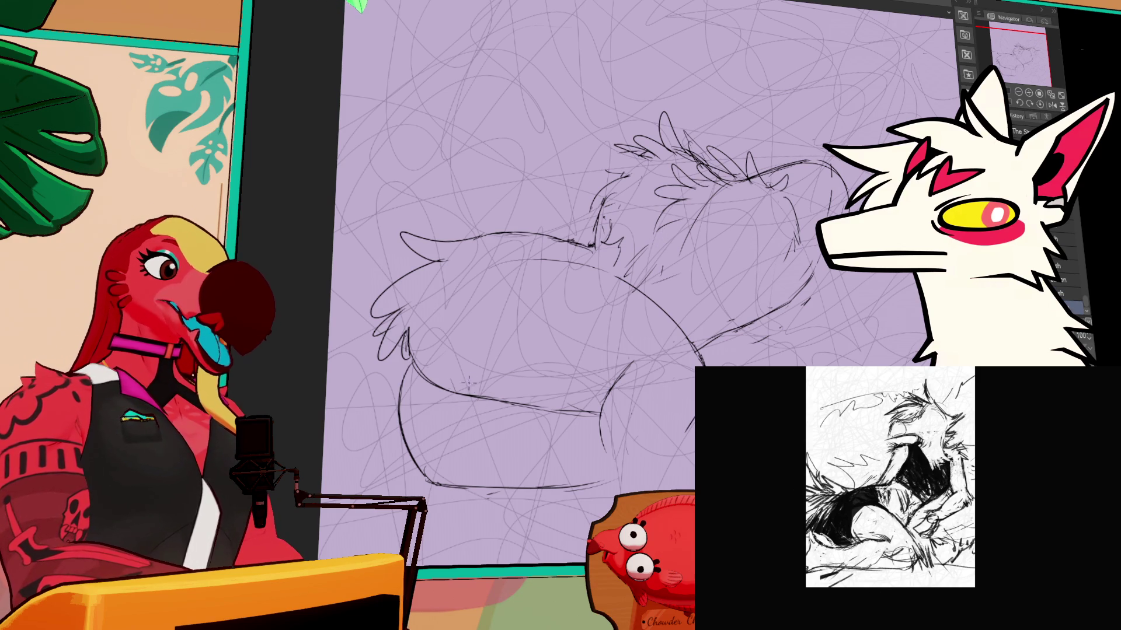
pyautogui.moveTo(467, 399); pyautogui.dragTo(512, 239)
# Step: Draw a leg line down the left side ending in a small clawed paw
pyautogui.hotkey('ctrl', 'z')
pyautogui.moveTo(471, 402)
pyautogui.mouseDown()
pyautogui.moveTo(537, 244)
pyautogui.moveTo(467, 324)
pyautogui.moveTo(552, 244)
pyautogui.moveTo(547, 255)
pyautogui.mouseUp()
pyautogui.hotkey('ctrl', 'z')
pyautogui.hotkey('ctrl', 'z')
pyautogui.moveTo(412, 329)
pyautogui.mouseDown()
pyautogui.moveTo(437, 264)
pyautogui.moveTo(508, 230)
pyautogui.mouseUp()
pyautogui.hotkey('ctrl', 'z')
pyautogui.hotkey('ctrl', 'z')
pyautogui.moveTo(443, 400)
pyautogui.mouseDown()
pyautogui.moveTo(461, 423)
pyautogui.moveTo(464, 481)
pyautogui.moveTo(447, 503)
pyautogui.moveTo(462, 516)
pyautogui.mouseUp()
pyautogui.moveTo(456, 486); pyautogui.dragTo(475, 496)
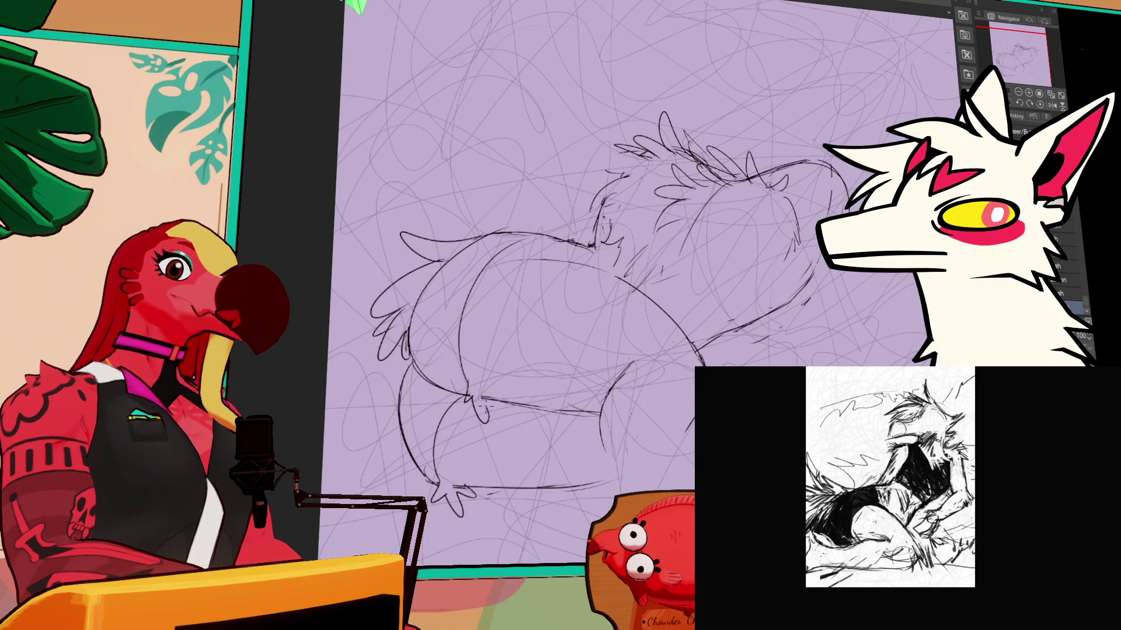
# Step: Rotate and reposition the canvas, then draw a curved line on the front leg
pyautogui.moveTo(496, 368); pyautogui.dragTo(544, 251)
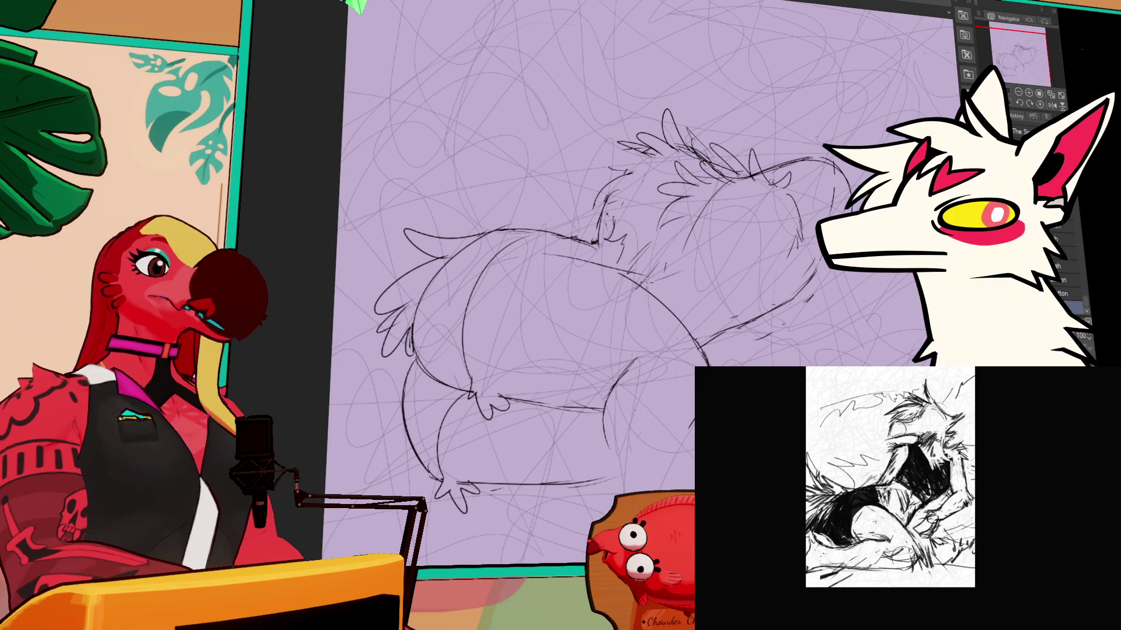
pyautogui.moveTo(561, 254); pyautogui.dragTo(513, 312)
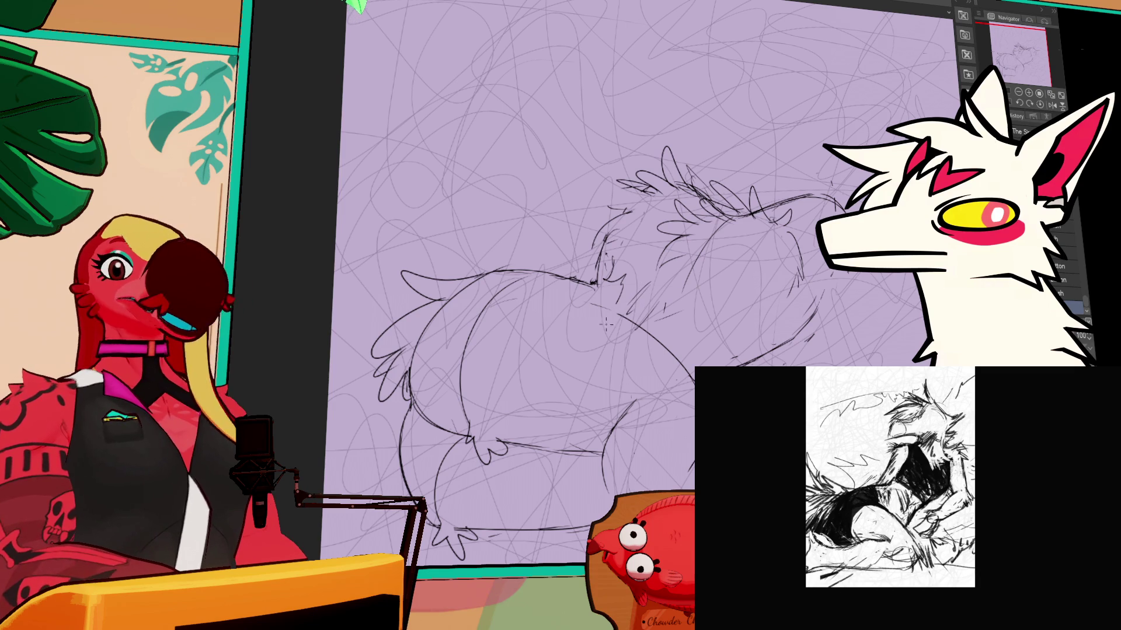
pyautogui.moveTo(639, 314); pyautogui.dragTo(655, 283)
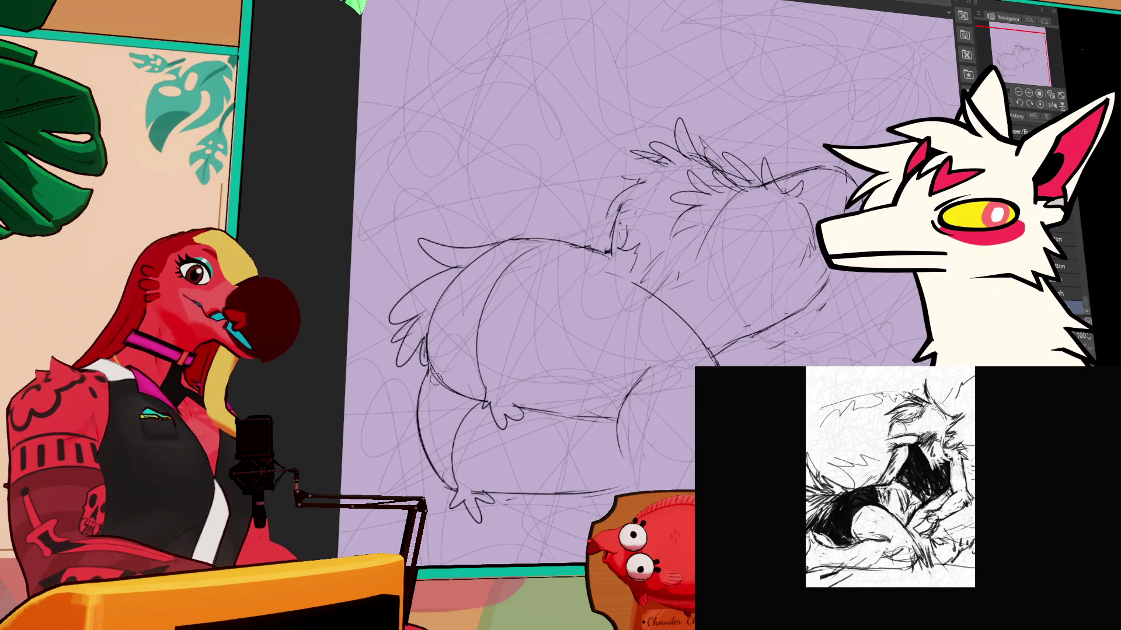
pyautogui.moveTo(644, 340); pyautogui.dragTo(640, 325)
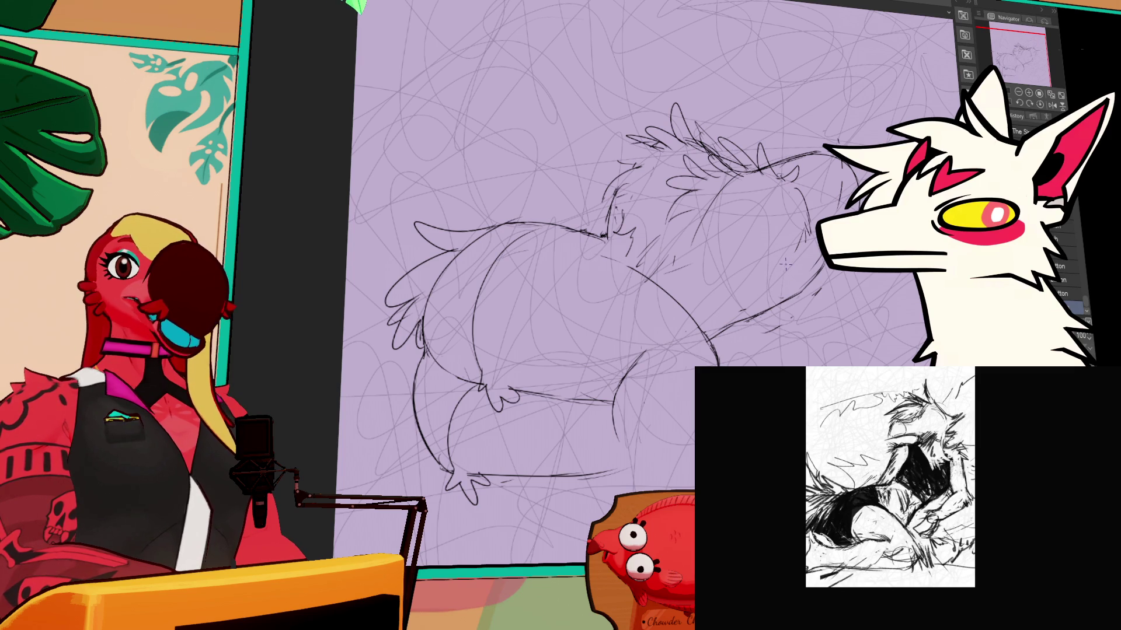
pyautogui.moveTo(785, 268); pyautogui.dragTo(795, 241)
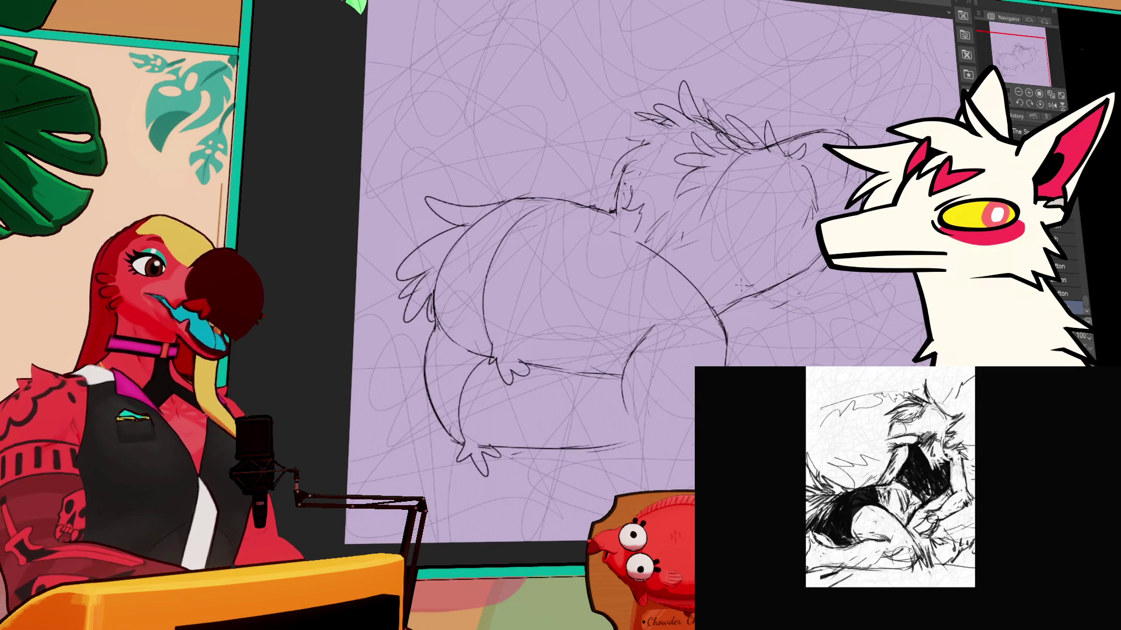
pyautogui.moveTo(662, 308); pyautogui.dragTo(623, 369)
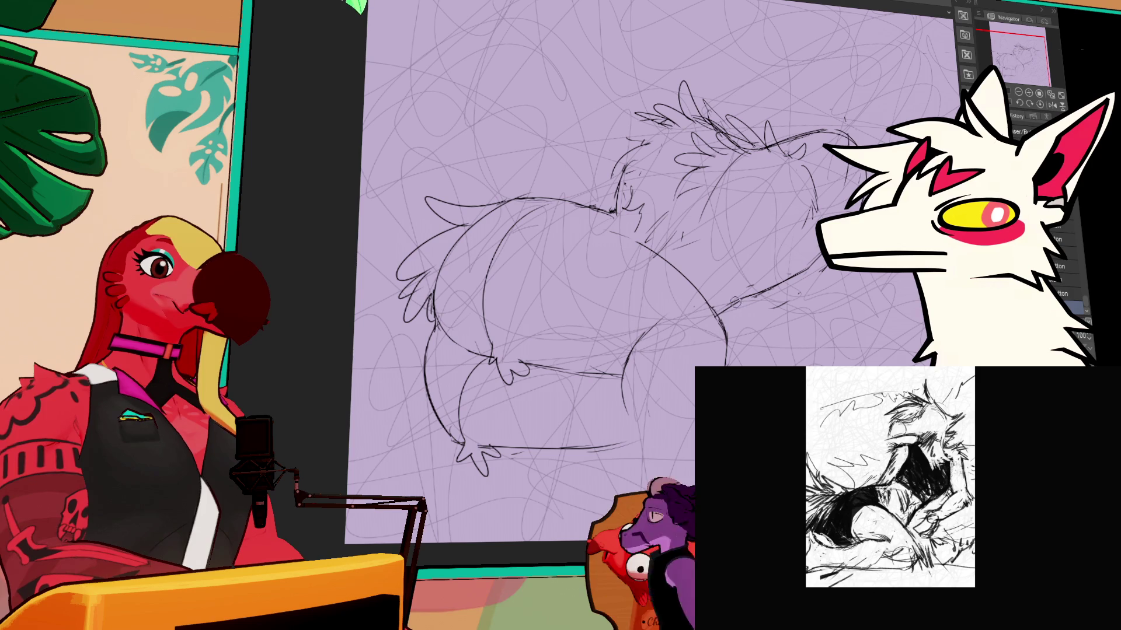
# Step: Erase old strokes on the front leg and sketch fur strokes on the creature's back
pyautogui.press('e')
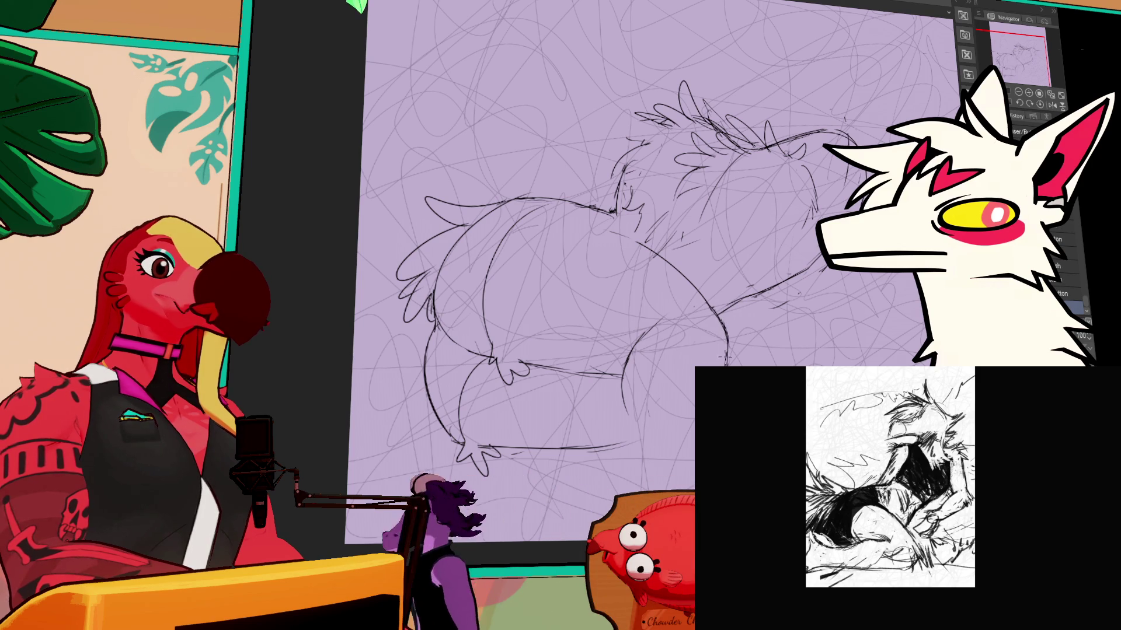
pyautogui.moveTo(709, 400)
pyautogui.mouseDown()
pyautogui.moveTo(715, 336)
pyautogui.moveTo(707, 351)
pyautogui.mouseUp()
pyautogui.press('p')
pyautogui.press('e')
pyautogui.moveTo(628, 353); pyautogui.dragTo(641, 298)
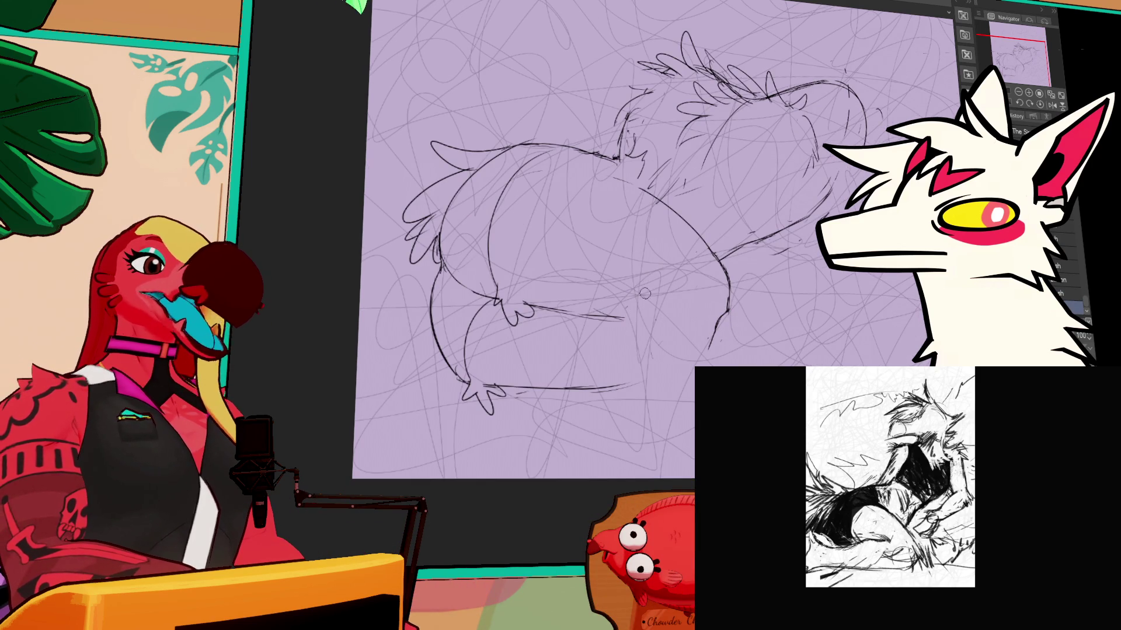
pyautogui.press('p')
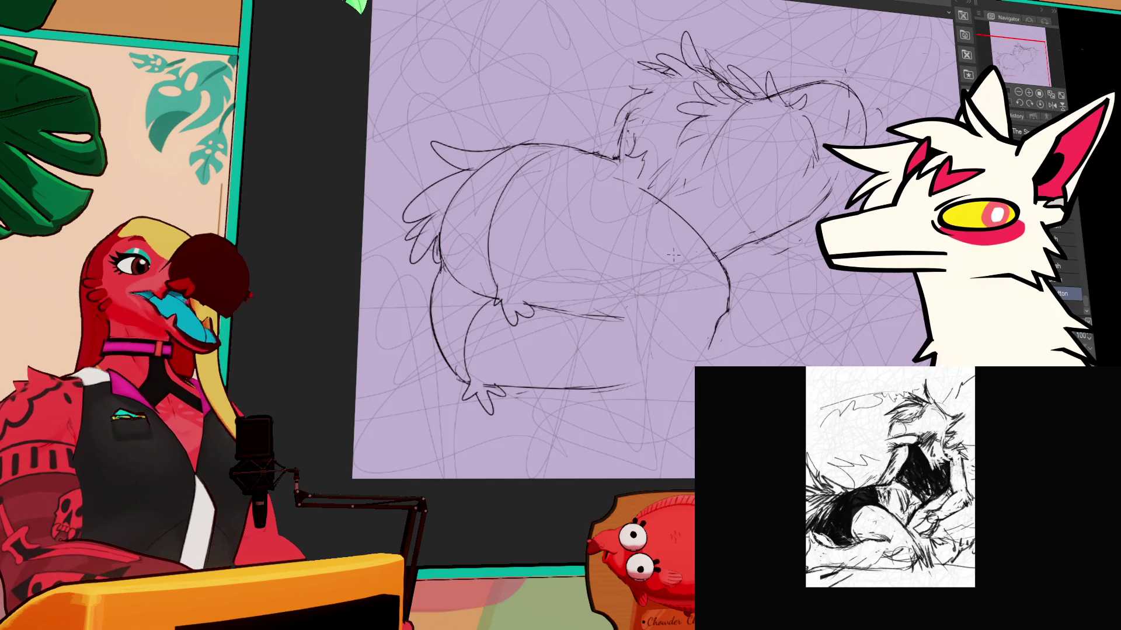
pyautogui.press('e')
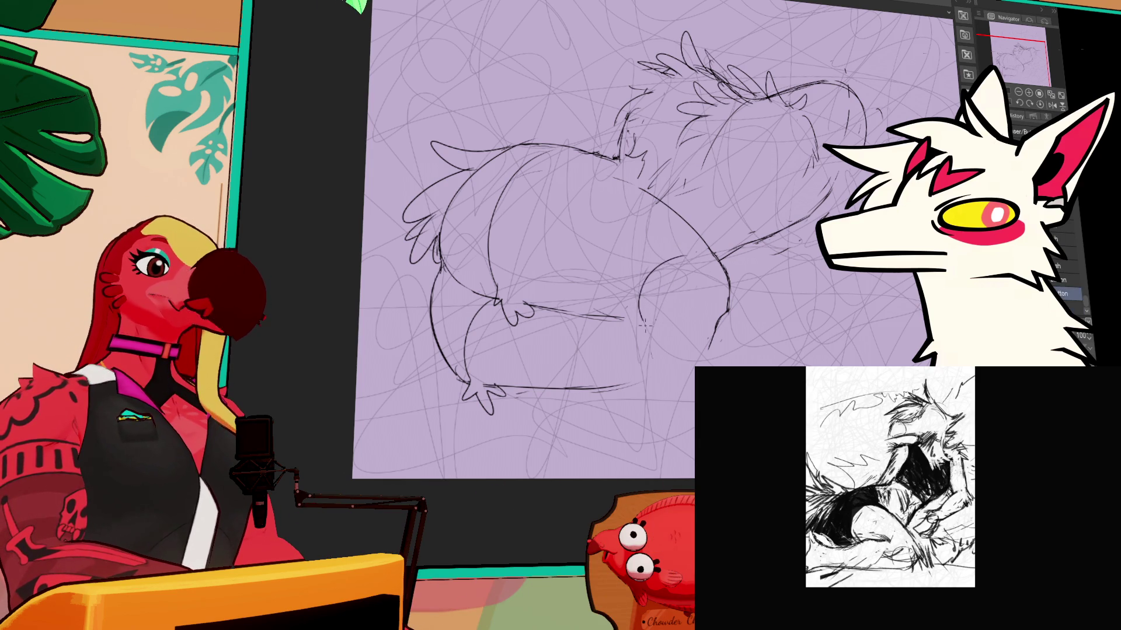
pyautogui.scroll(1, 746, 263)
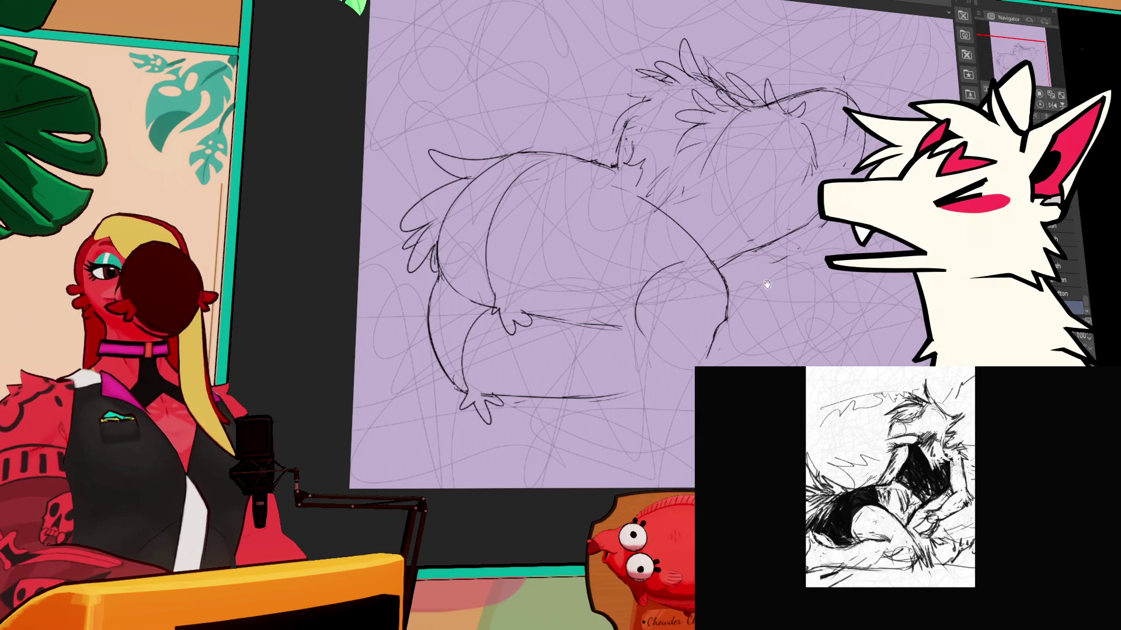
pyautogui.moveTo(752, 288); pyautogui.dragTo(750, 304)
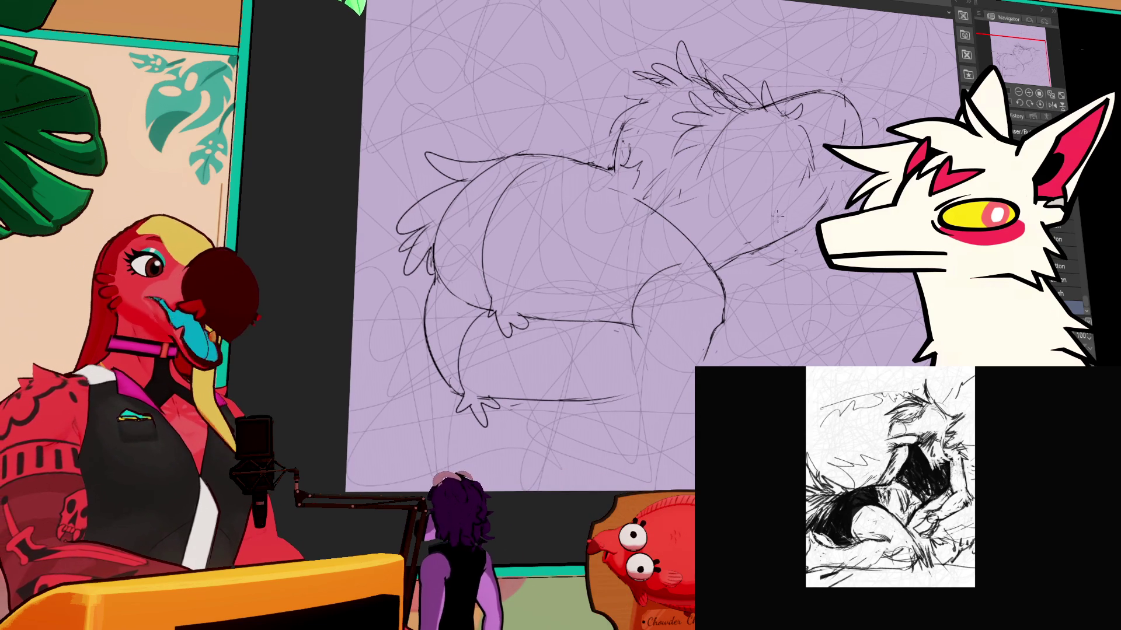
pyautogui.scroll(3, 695, 241)
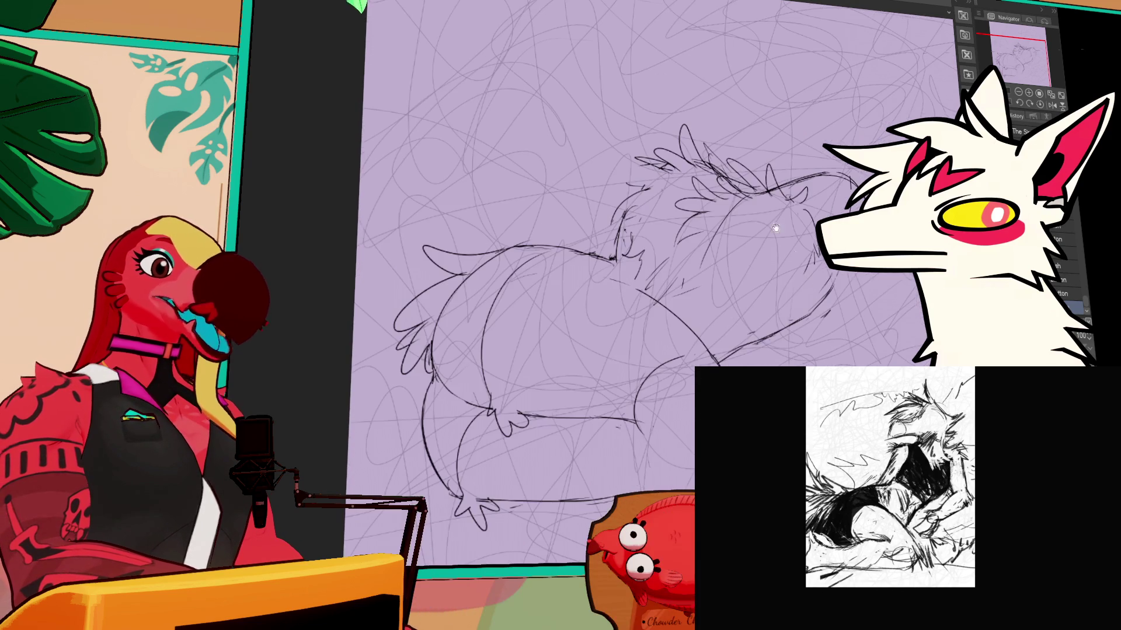
pyautogui.moveTo(656, 163)
pyautogui.mouseDown()
pyautogui.moveTo(619, 184)
pyautogui.moveTo(600, 216)
pyautogui.moveTo(616, 216)
pyautogui.mouseUp()
# Step: Add fur strokes on the back and draw a circular head guide with a vertical centre line
pyautogui.moveTo(665, 188); pyautogui.dragTo(651, 200)
pyautogui.moveTo(768, 154)
pyautogui.mouseDown()
pyautogui.moveTo(773, 105)
pyautogui.moveTo(817, 152)
pyautogui.mouseUp()
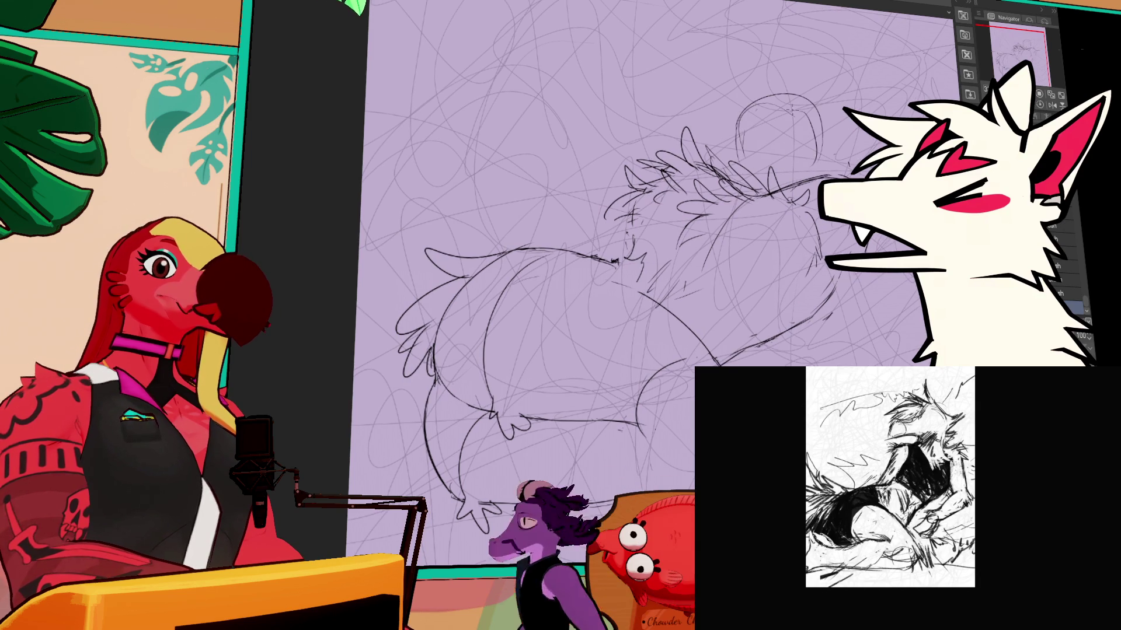
pyautogui.moveTo(790, 94); pyautogui.dragTo(826, 161)
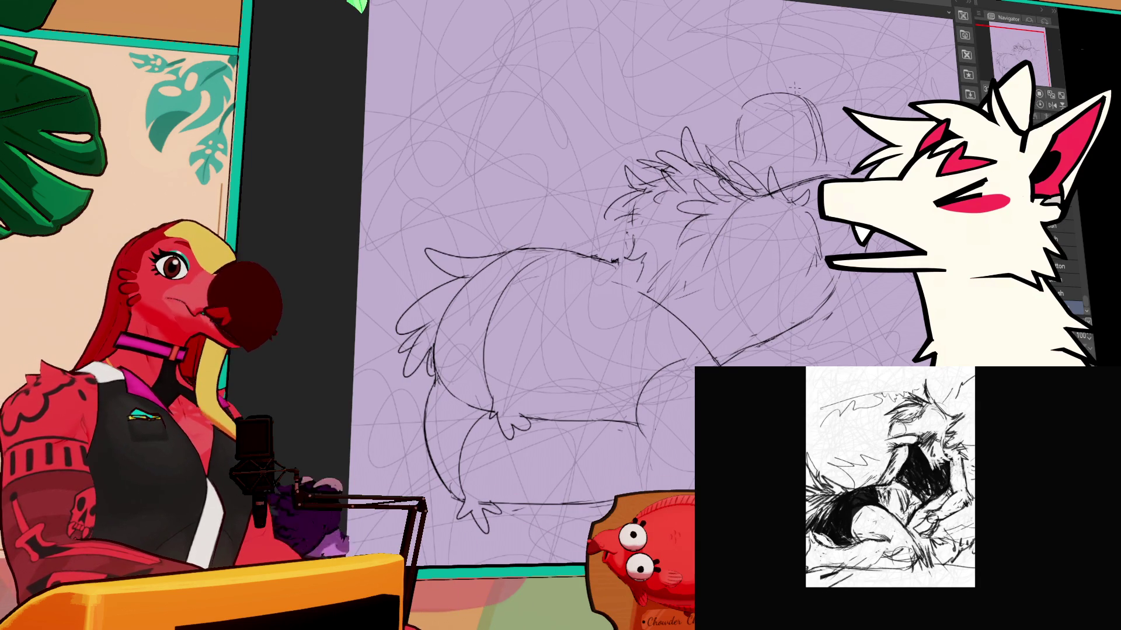
pyautogui.moveTo(738, 107)
pyautogui.mouseDown()
pyautogui.moveTo(745, 167)
pyautogui.moveTo(775, 181)
pyautogui.mouseUp()
pyautogui.moveTo(757, 169); pyautogui.dragTo(789, 187)
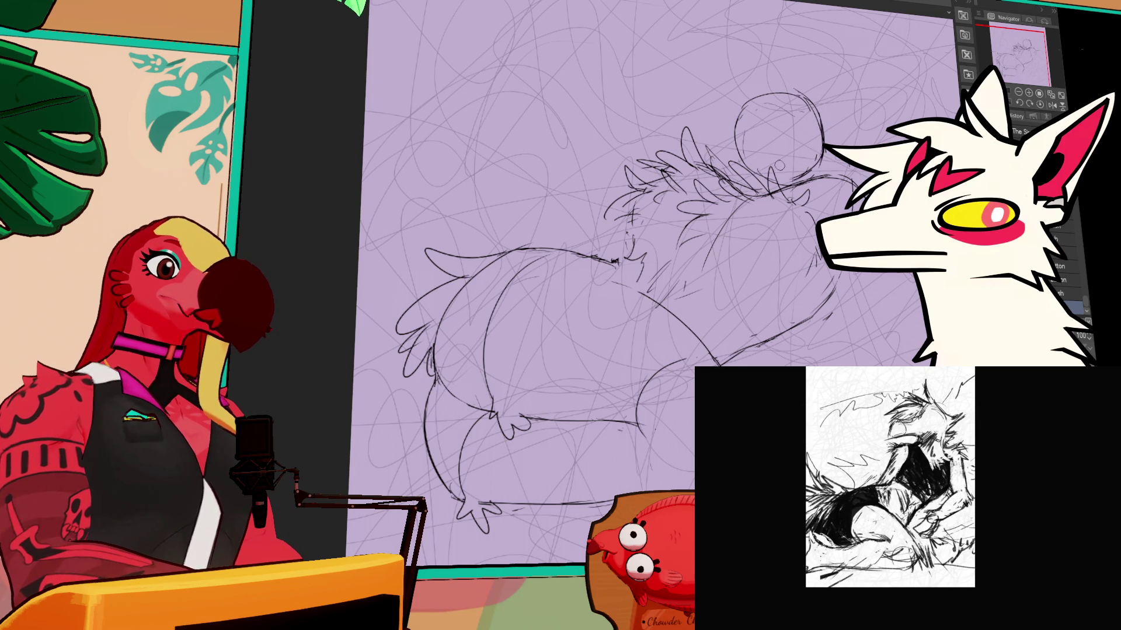
pyautogui.moveTo(735, 108); pyautogui.dragTo(734, 158)
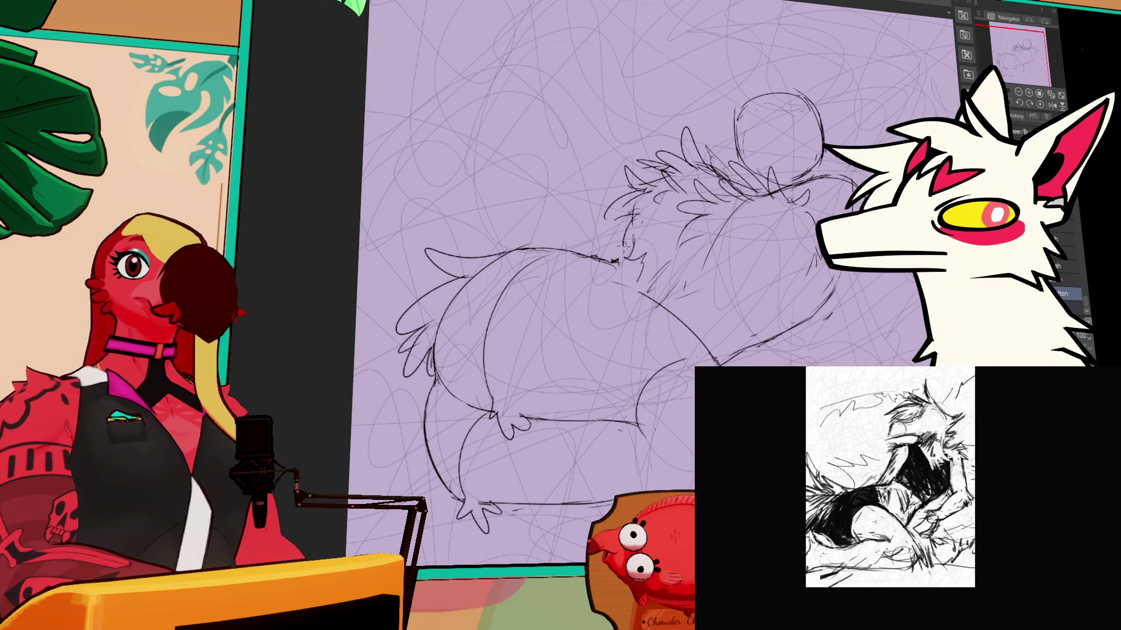
# Step: Switch to the eraser and touch up the line along the creature's back
pyautogui.scroll(-1, 691, 283)
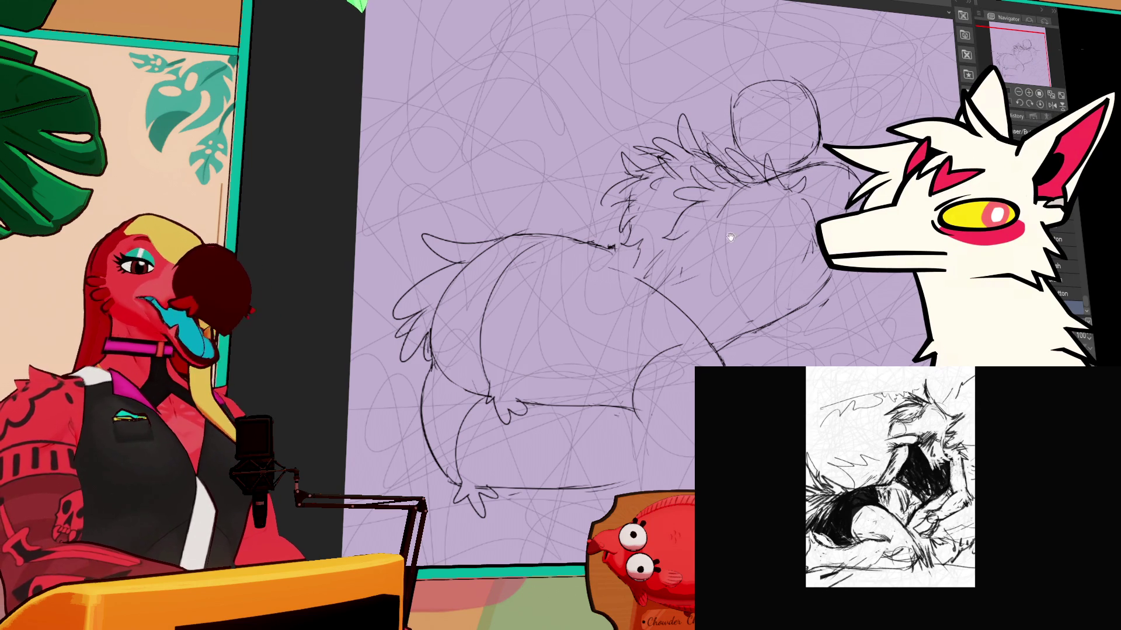
pyautogui.moveTo(739, 229); pyautogui.dragTo(745, 227)
pyautogui.press('e')
pyautogui.press('p')
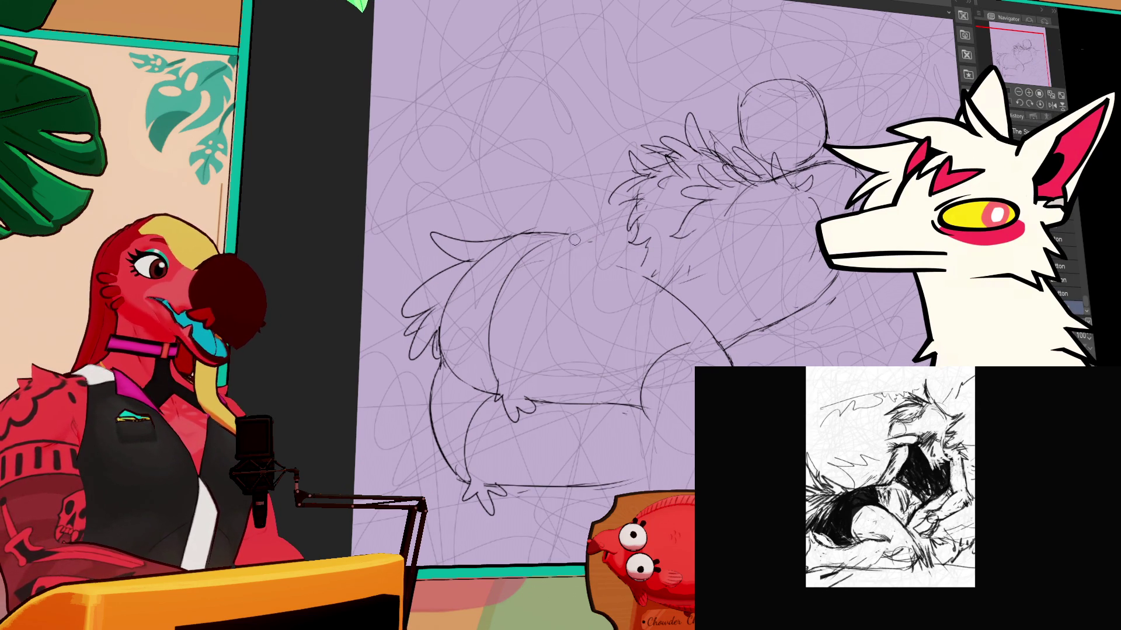
pyautogui.press('e')
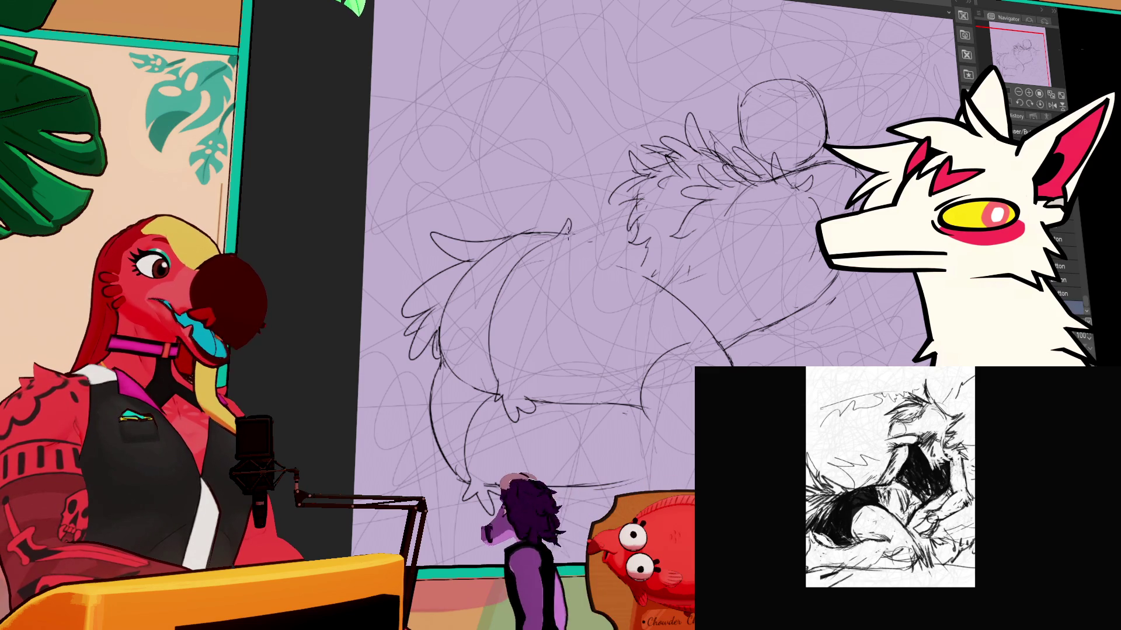
pyautogui.moveTo(568, 229); pyautogui.dragTo(636, 263)
# Step: Undo the old belly stroke, erase its lower part, and draw a new curved belly line
pyautogui.scroll(-1, 642, 263)
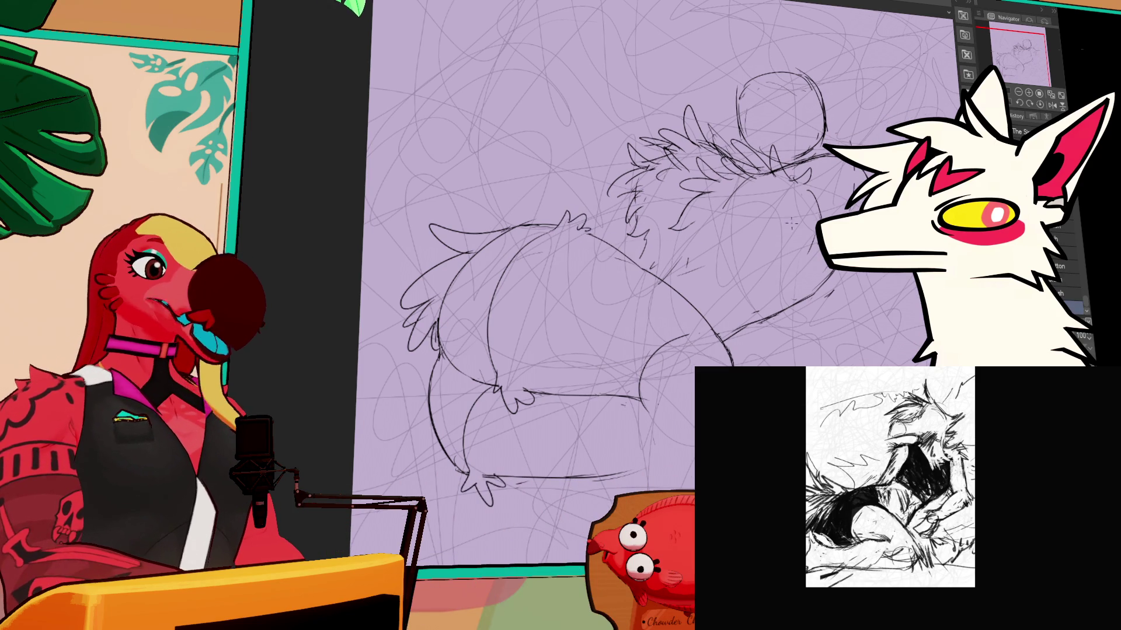
pyautogui.hotkey('ctrl', 'z')
pyautogui.press('e')
pyautogui.moveTo(584, 237)
pyautogui.mouseDown()
pyautogui.moveTo(637, 261)
pyautogui.moveTo(696, 317)
pyautogui.mouseUp()
pyautogui.moveTo(662, 283); pyautogui.dragTo(723, 345)
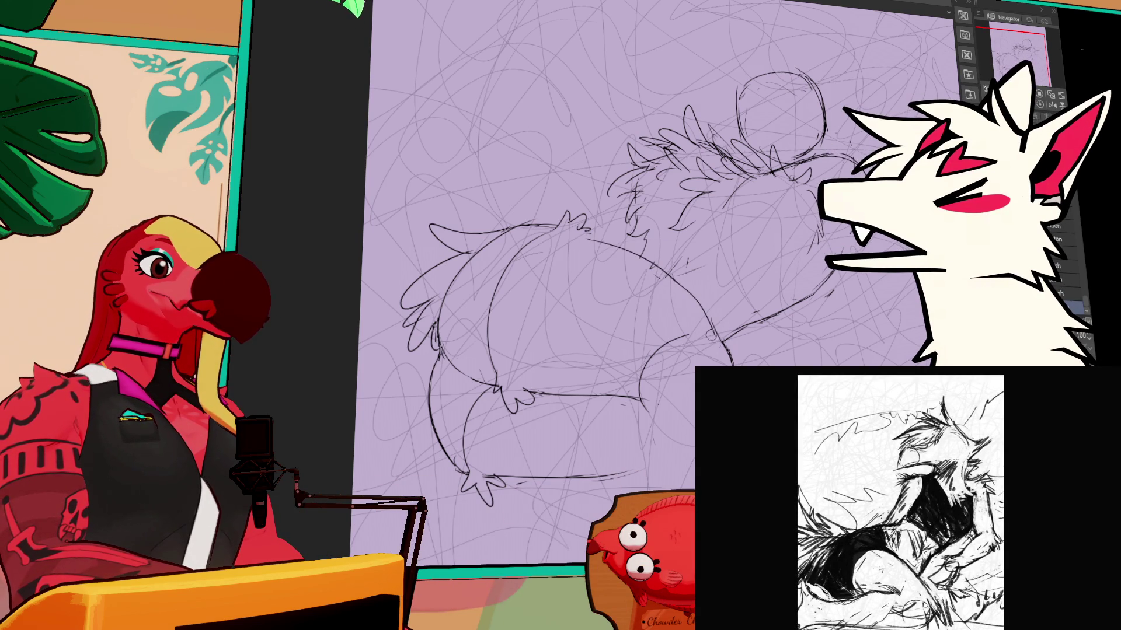
pyautogui.scroll(-3, 658, 281)
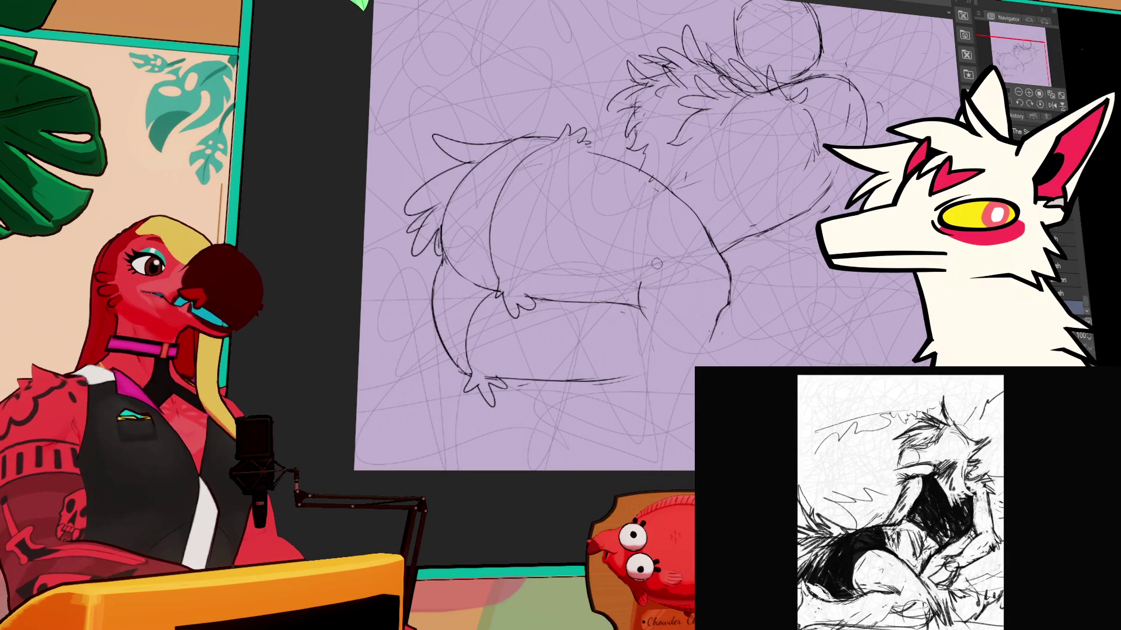
pyautogui.moveTo(688, 246); pyautogui.dragTo(642, 319)
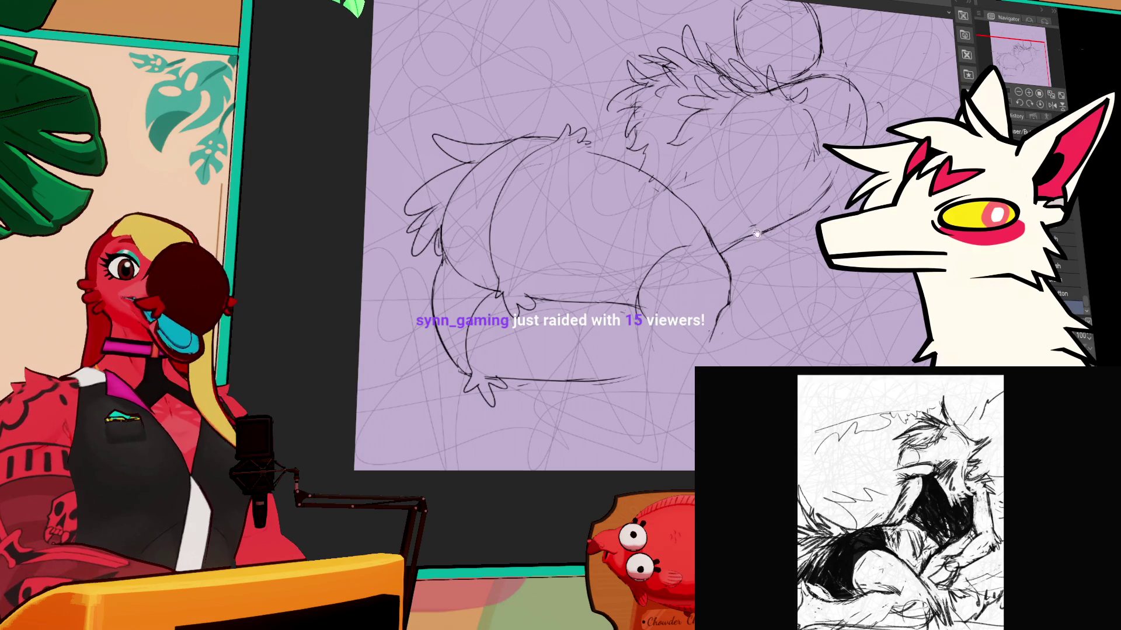
pyautogui.moveTo(746, 246); pyautogui.dragTo(844, 141)
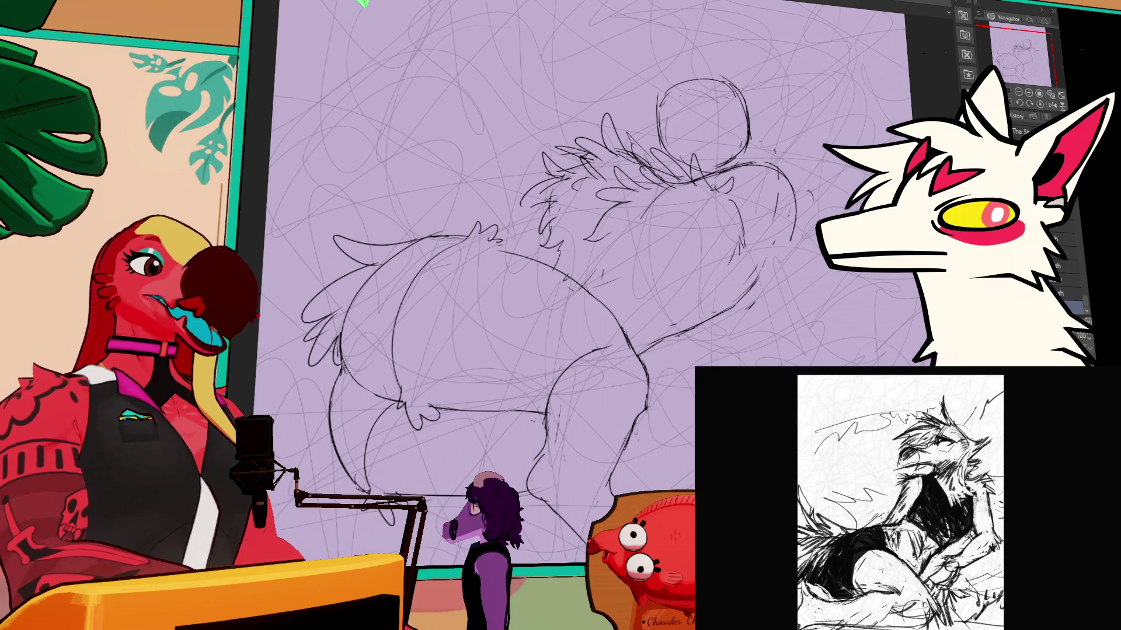
# Step: Choose the pencil sub-tool and erase the old end of the lower-right leg line
pyautogui.moveTo(793, 93)
pyautogui.mouseDown()
pyautogui.moveTo(828, 105)
pyautogui.moveTo(855, 175)
pyautogui.mouseUp()
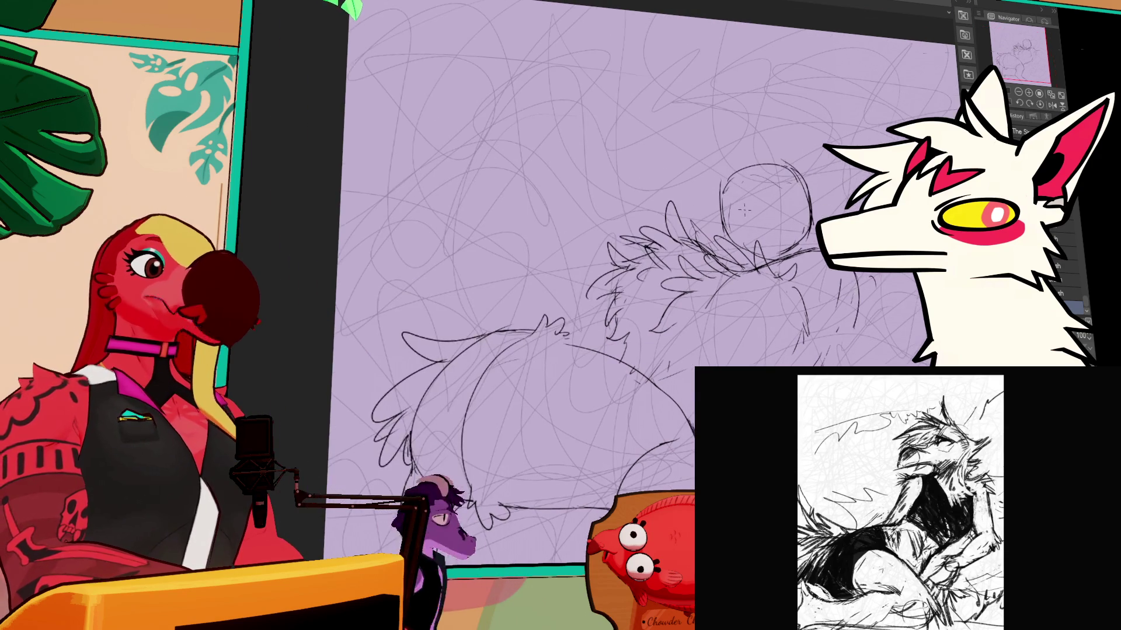
pyautogui.click(1068, 294)
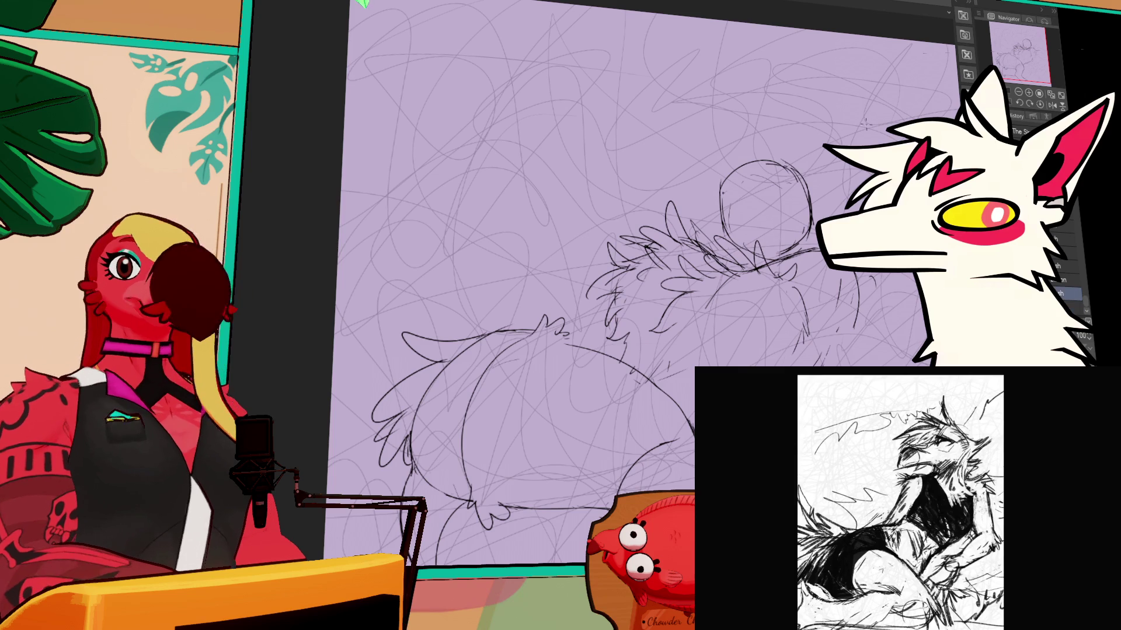
pyautogui.moveTo(801, 150); pyautogui.dragTo(816, 182)
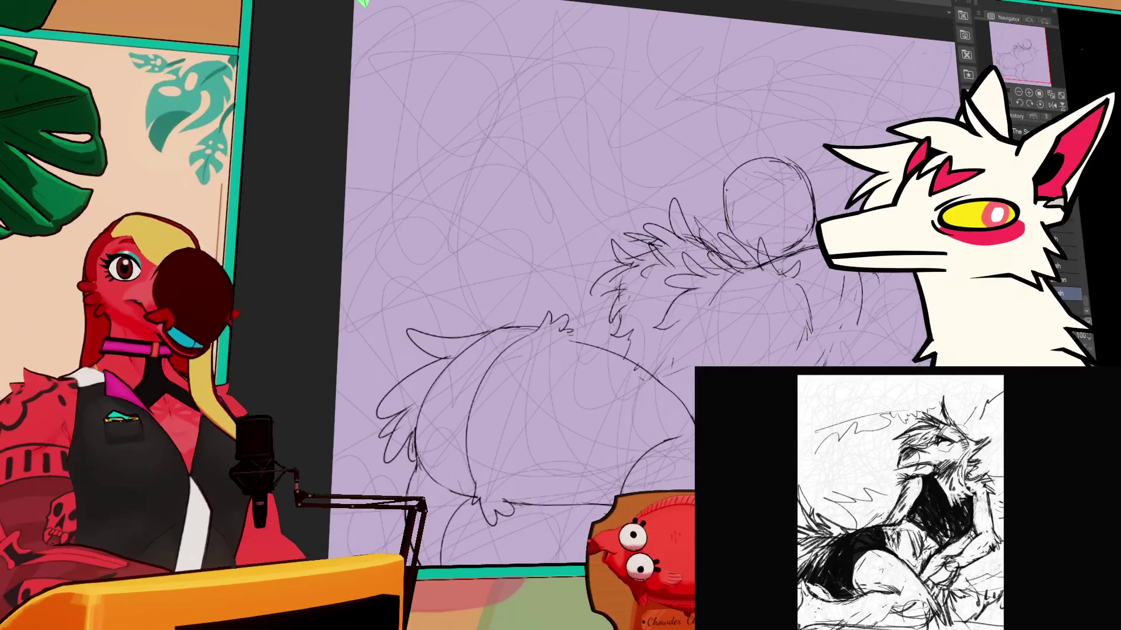
pyautogui.scroll(-3, 583, 292)
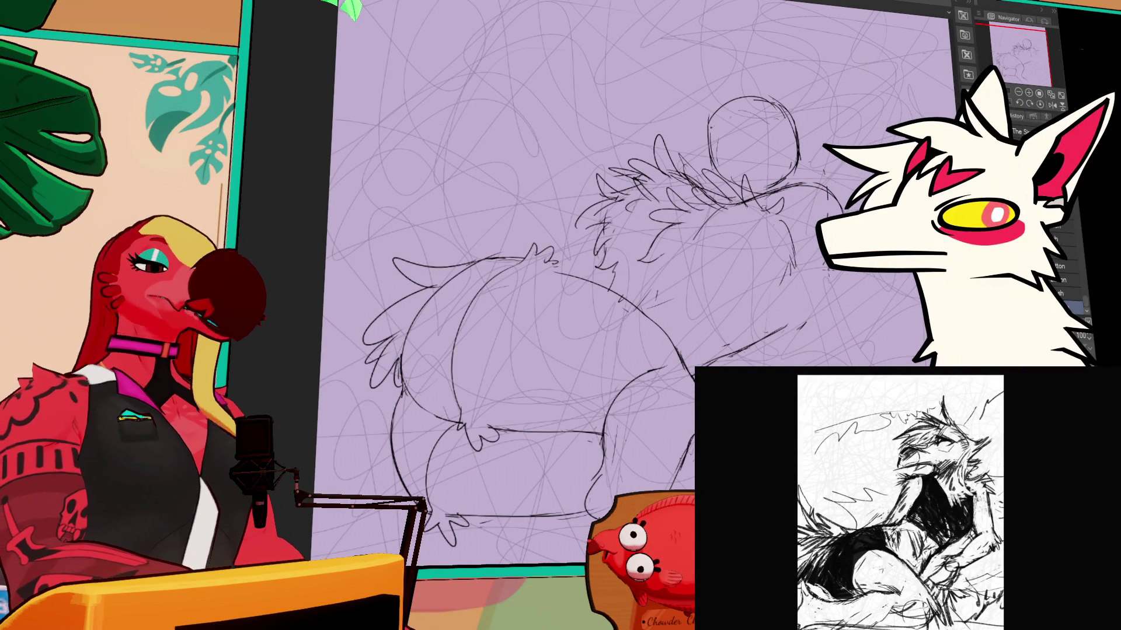
pyautogui.moveTo(804, 279); pyautogui.dragTo(794, 318)
pyautogui.moveTo(791, 193)
pyautogui.mouseDown()
pyautogui.moveTo(820, 190)
pyautogui.moveTo(840, 210)
pyautogui.moveTo(840, 187)
pyautogui.mouseUp()
# Step: Draw a new curve along the right body and redraw the leg as a longer curve, undoing stray strokes
pyautogui.moveTo(771, 188); pyautogui.dragTo(843, 195)
pyautogui.moveTo(584, 292)
pyautogui.mouseDown()
pyautogui.moveTo(665, 368)
pyautogui.moveTo(607, 321)
pyautogui.mouseUp()
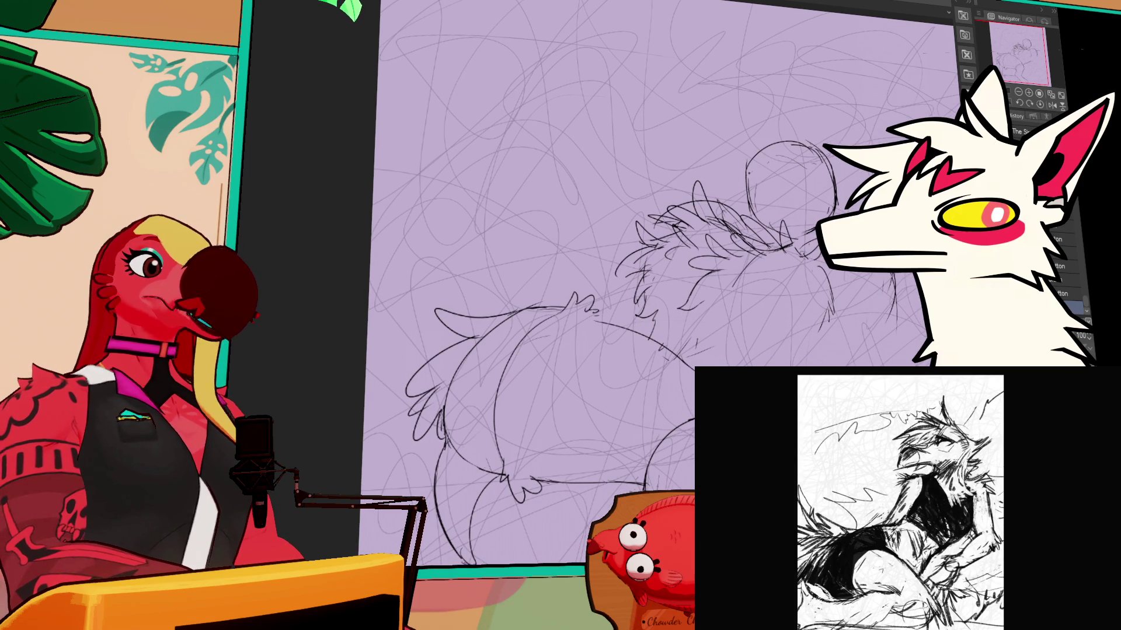
pyautogui.moveTo(893, 274)
pyautogui.mouseDown()
pyautogui.moveTo(890, 332)
pyautogui.moveTo(910, 365)
pyautogui.mouseUp()
pyautogui.hotkey('ctrl', 'z')
pyautogui.moveTo(846, 283); pyautogui.dragTo(841, 364)
pyautogui.hotkey('ctrl', 'z')
pyautogui.moveTo(861, 285); pyautogui.dragTo(874, 296)
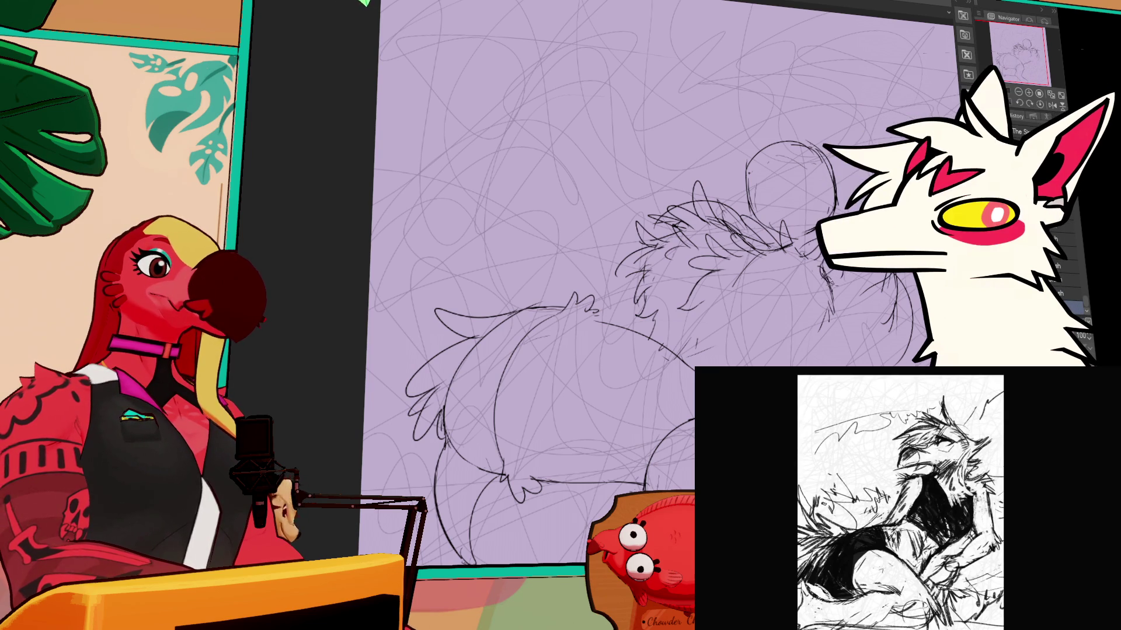
pyautogui.press('p')
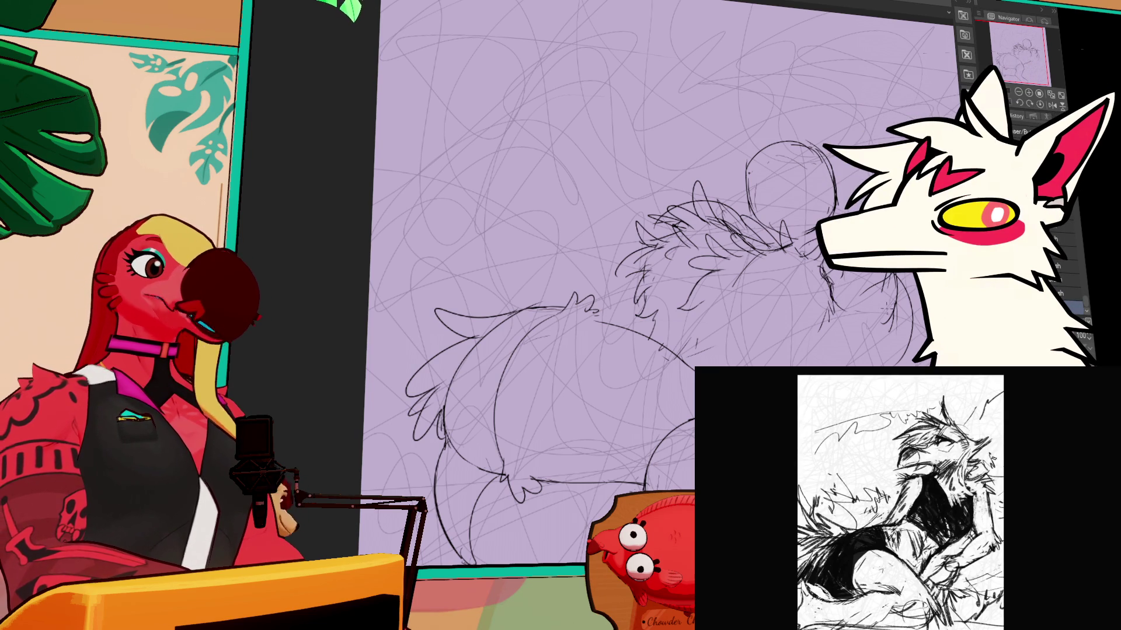
# Step: Sketch short fur strokes on the chest and lower body with the pencil
pyautogui.press('p')
pyautogui.press('p')
pyautogui.press('p')
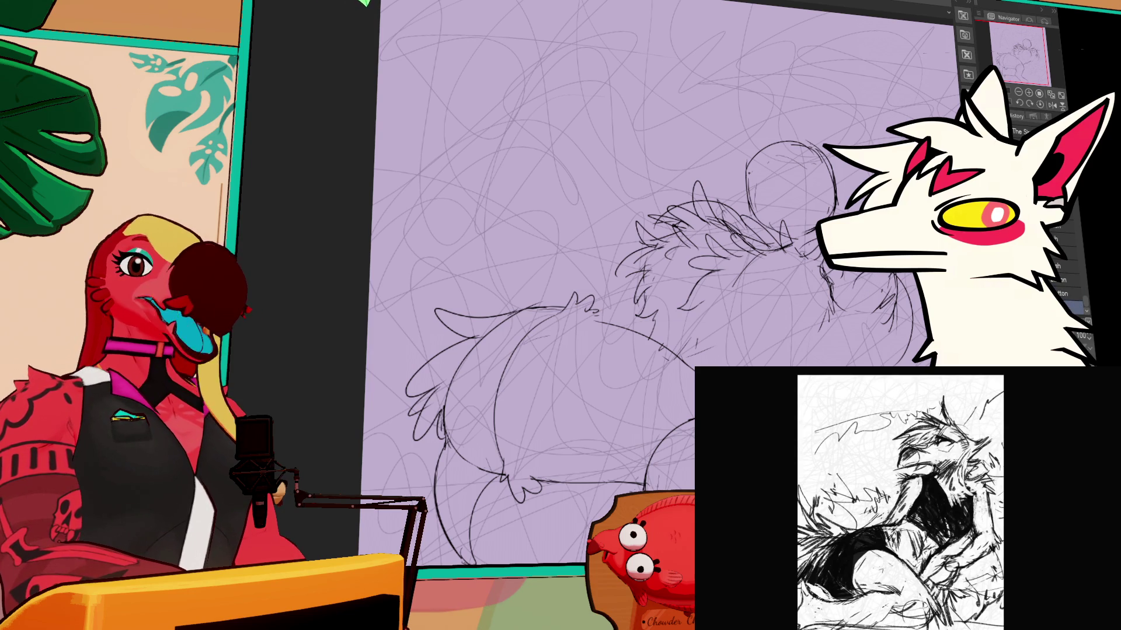
pyautogui.scroll(-1, 653, 280)
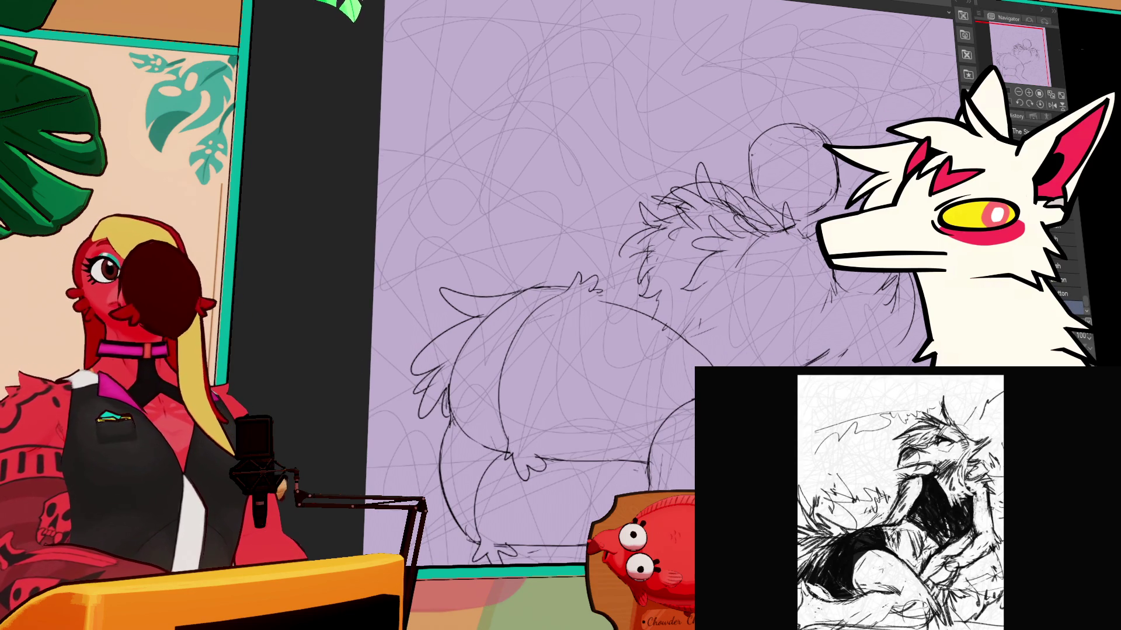
pyautogui.scroll(-1, 654, 280)
pyautogui.scroll(2, 659, 281)
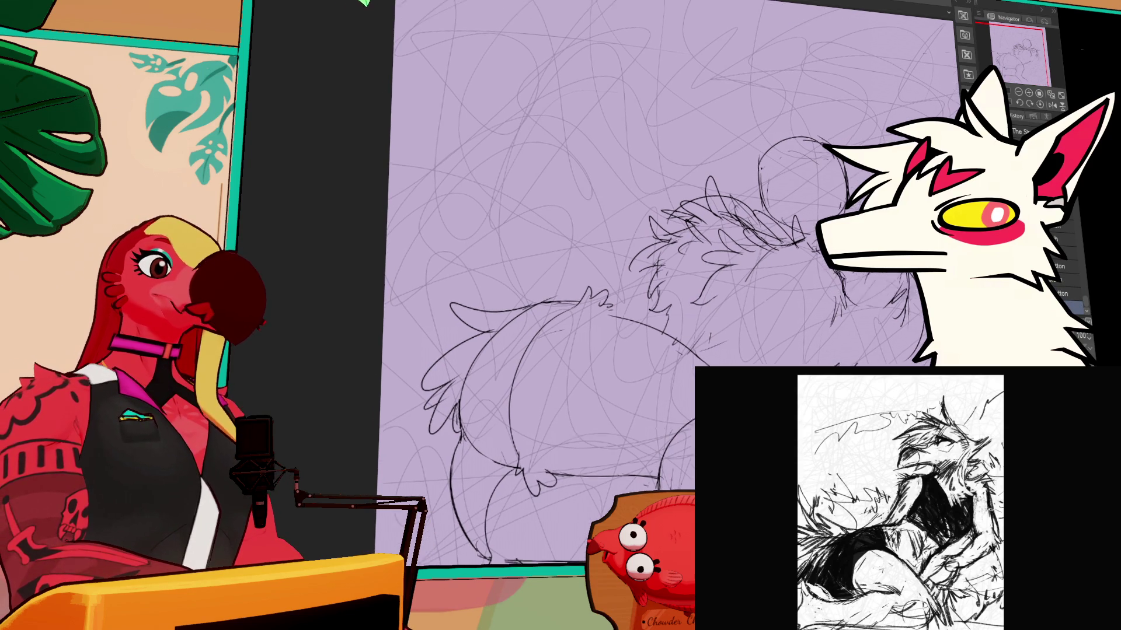
pyautogui.moveTo(648, 310)
pyautogui.mouseDown()
pyautogui.moveTo(634, 334)
pyautogui.moveTo(590, 327)
pyautogui.moveTo(629, 338)
pyautogui.mouseUp()
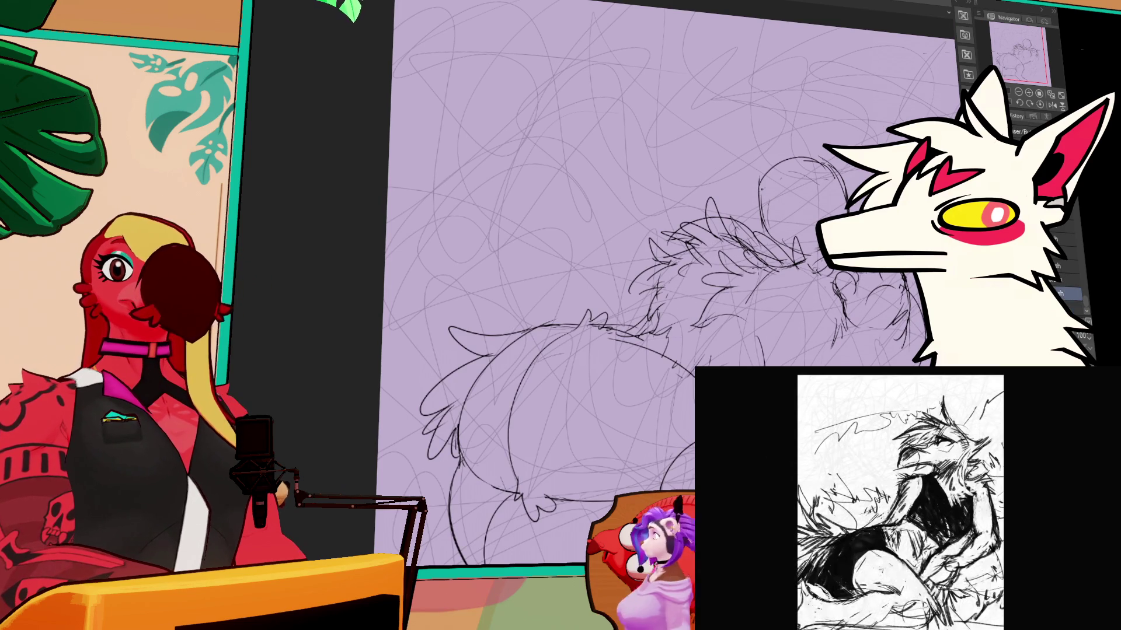
pyautogui.scroll(1, 806, 269)
pyautogui.moveTo(654, 292); pyautogui.dragTo(636, 319)
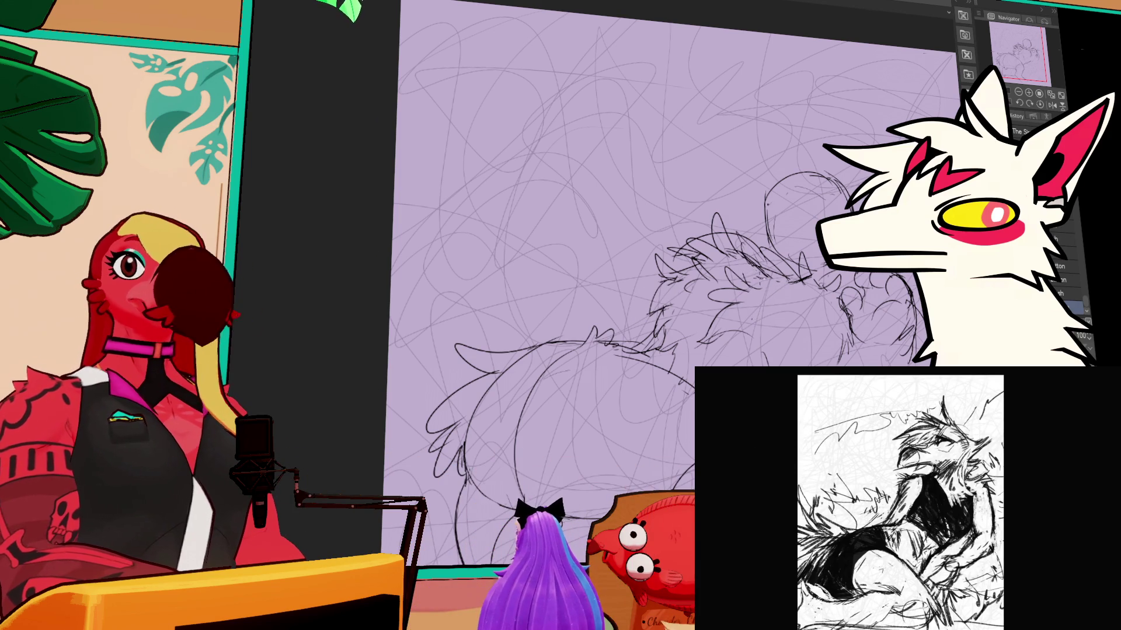
pyautogui.scroll(-2, 668, 283)
pyautogui.moveTo(822, 299)
pyautogui.mouseDown()
pyautogui.moveTo(837, 336)
pyautogui.moveTo(799, 344)
pyautogui.mouseUp()
pyautogui.moveTo(724, 300)
pyautogui.mouseDown()
pyautogui.moveTo(715, 318)
pyautogui.moveTo(726, 280)
pyautogui.moveTo(704, 304)
pyautogui.moveTo(721, 310)
pyautogui.moveTo(707, 303)
pyautogui.mouseUp()
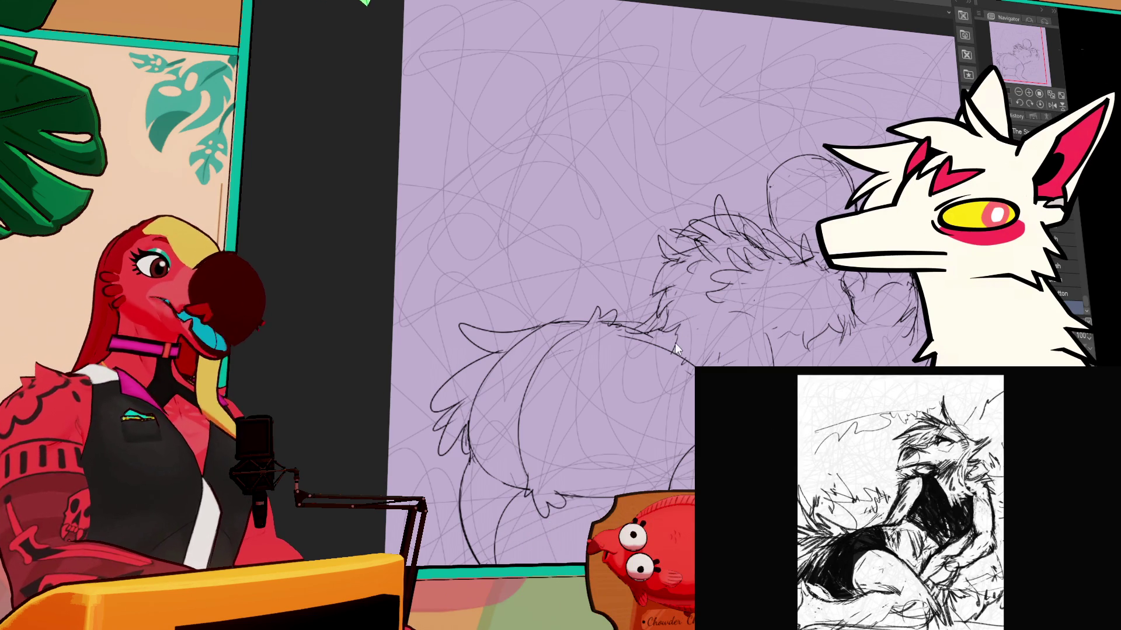
# Step: Rotate the view slightly, add more chest fur, and undo the stray curve near the bottom
pyautogui.moveTo(674, 344)
pyautogui.mouseDown()
pyautogui.moveTo(683, 320)
pyautogui.moveTo(698, 341)
pyautogui.moveTo(665, 337)
pyautogui.mouseUp()
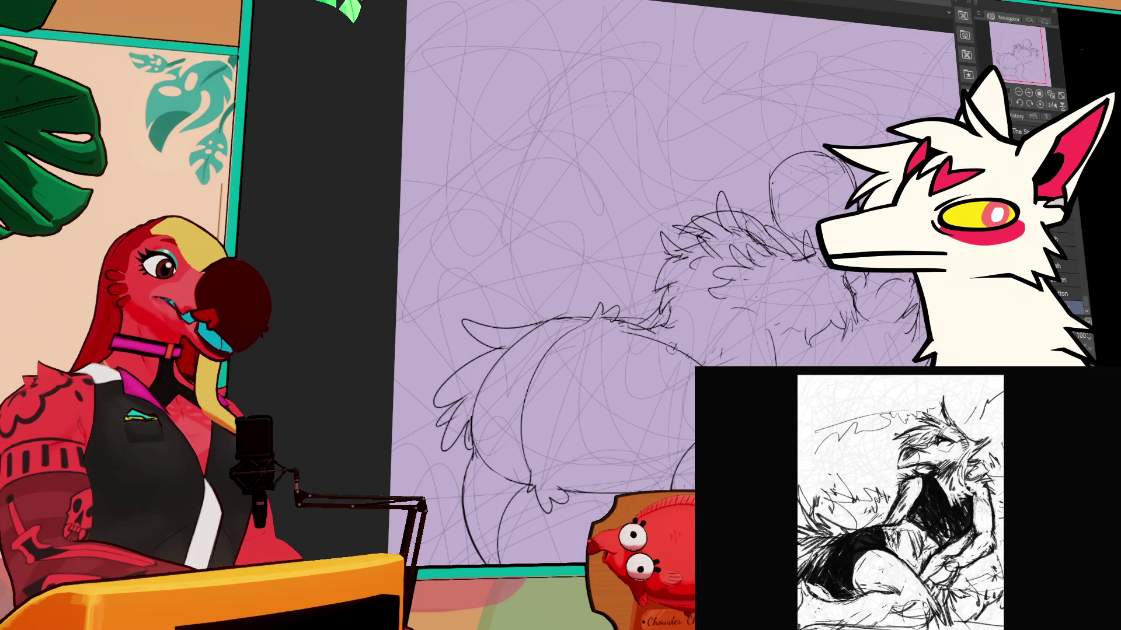
pyautogui.moveTo(747, 303); pyautogui.dragTo(770, 320)
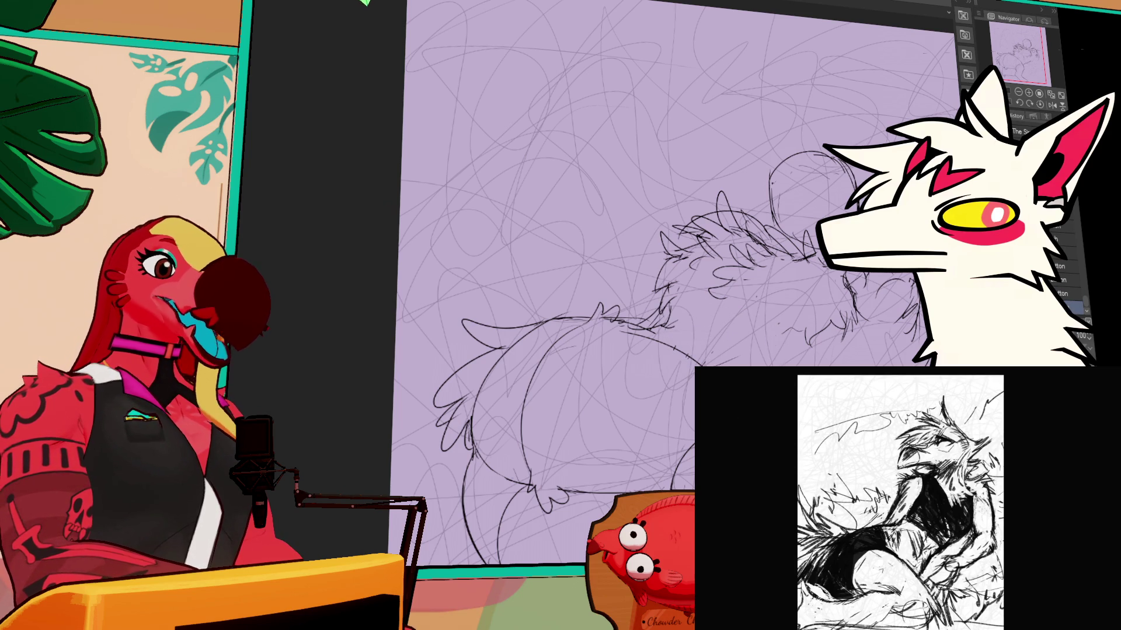
pyautogui.moveTo(699, 315)
pyautogui.mouseDown()
pyautogui.moveTo(750, 332)
pyautogui.moveTo(748, 352)
pyautogui.mouseUp()
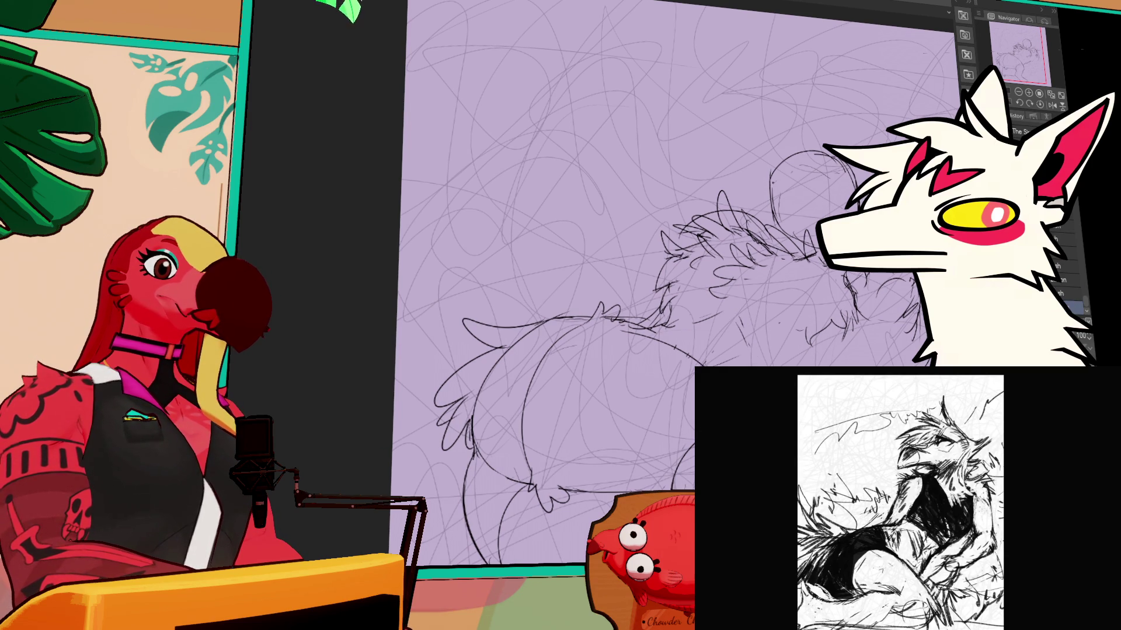
pyautogui.hscroll(2, 671, 292)
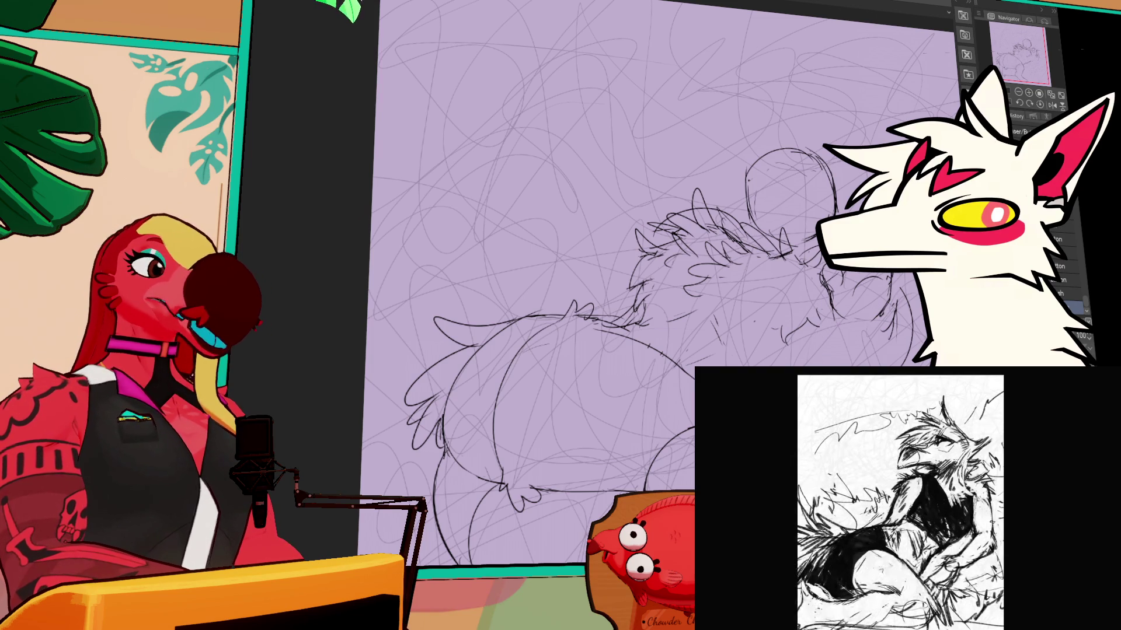
pyautogui.hotkey('ctrl', 'z')
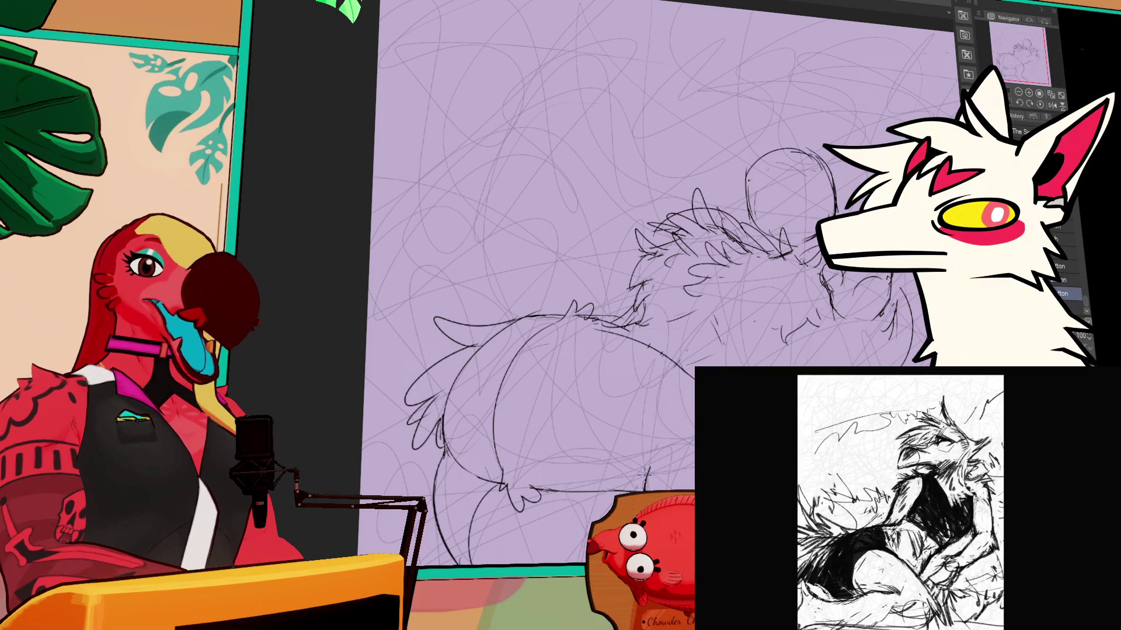
pyautogui.hotkey('ctrl', 'z')
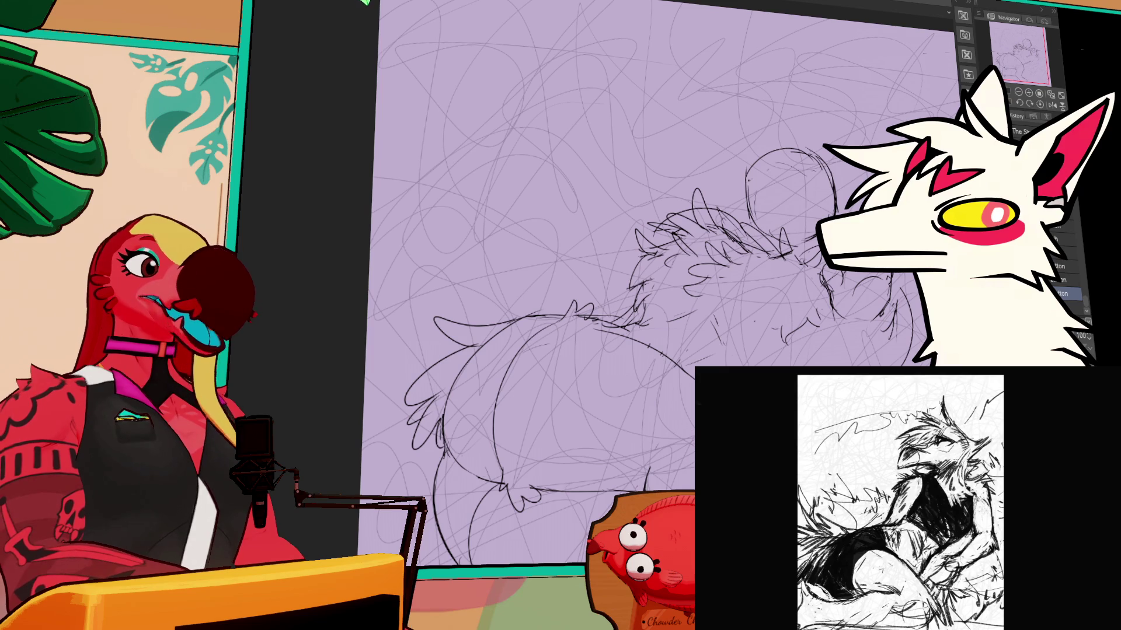
pyautogui.moveTo(828, 312); pyautogui.dragTo(805, 365)
pyautogui.hotkey('ctrl', 'z')
pyautogui.hotkey('ctrl', 'z')
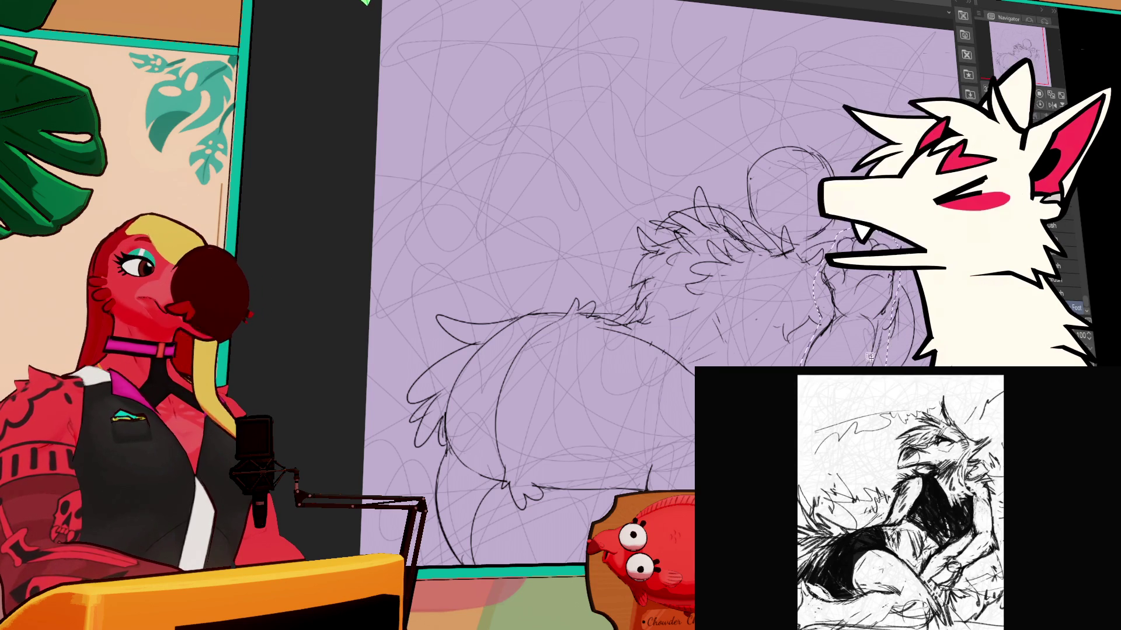
pyautogui.moveTo(887, 359); pyautogui.dragTo(881, 360)
# Step: Clear the selection and draw two short diagonal fur strokes above the back, left of the head circle
pyautogui.hotkey('ctrl', 'd')
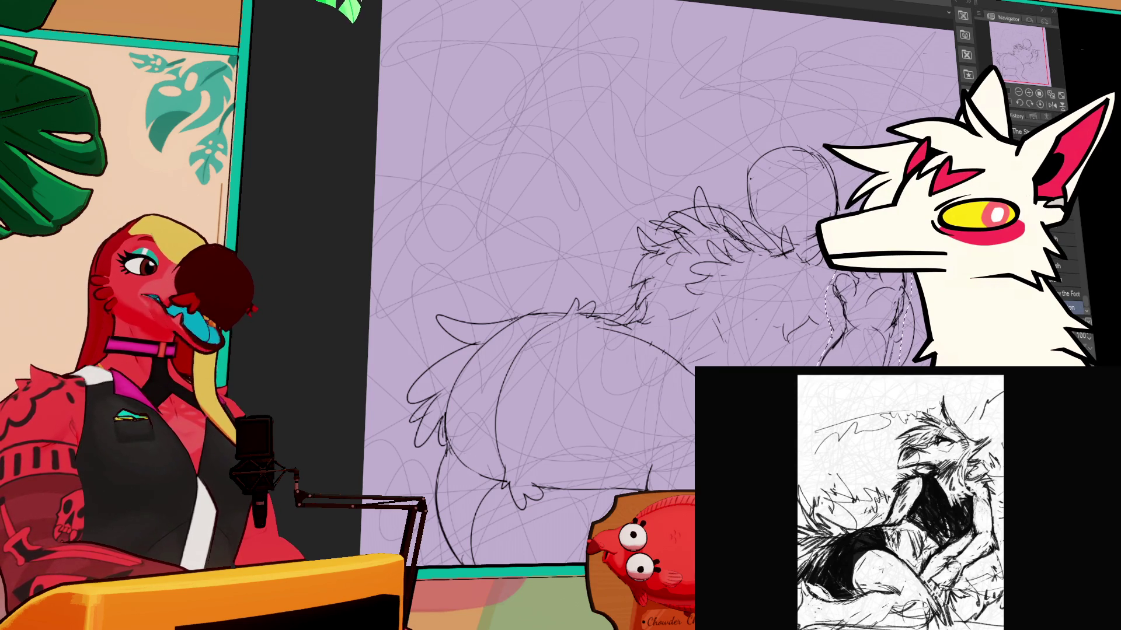
pyautogui.scroll(-3, 1062, 262)
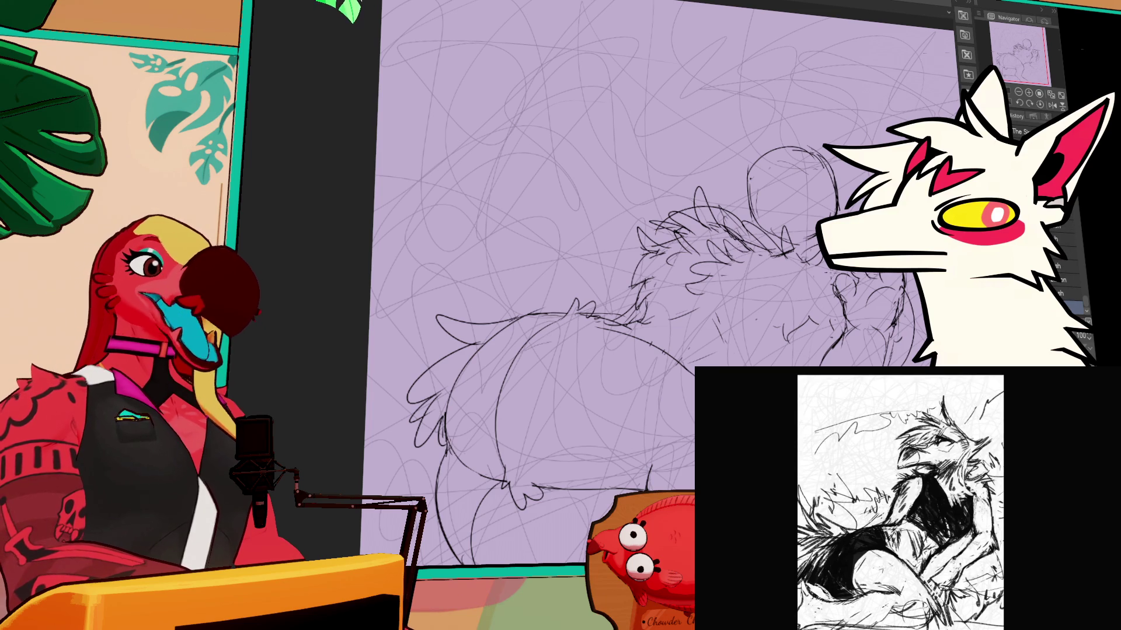
pyautogui.moveTo(620, 215); pyautogui.dragTo(654, 180)
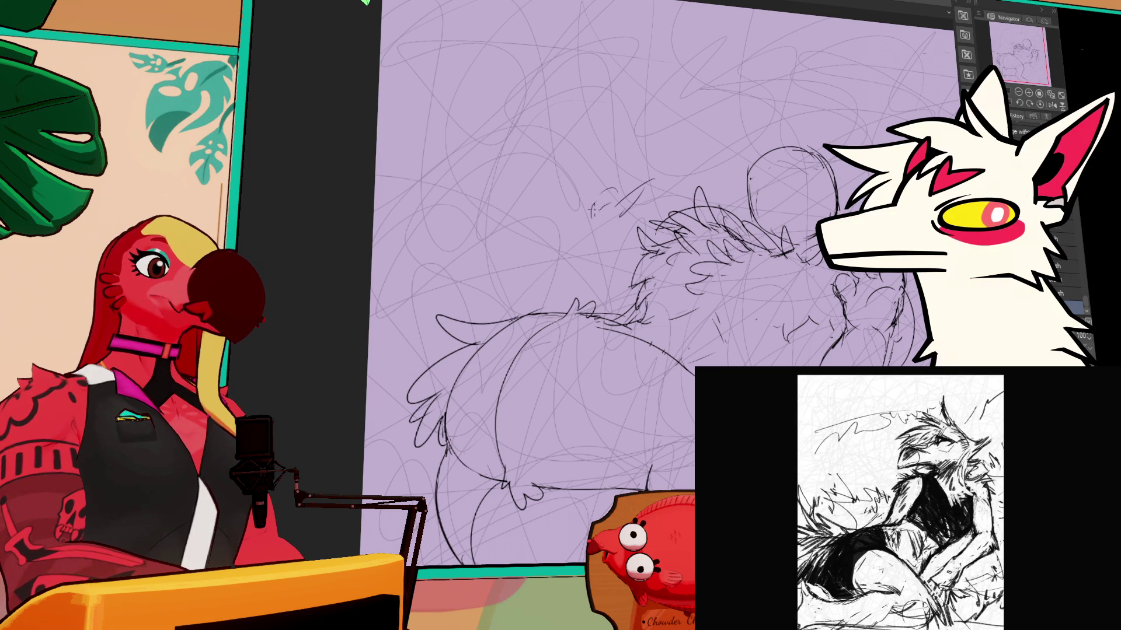
pyautogui.moveTo(616, 213); pyautogui.dragTo(646, 192)
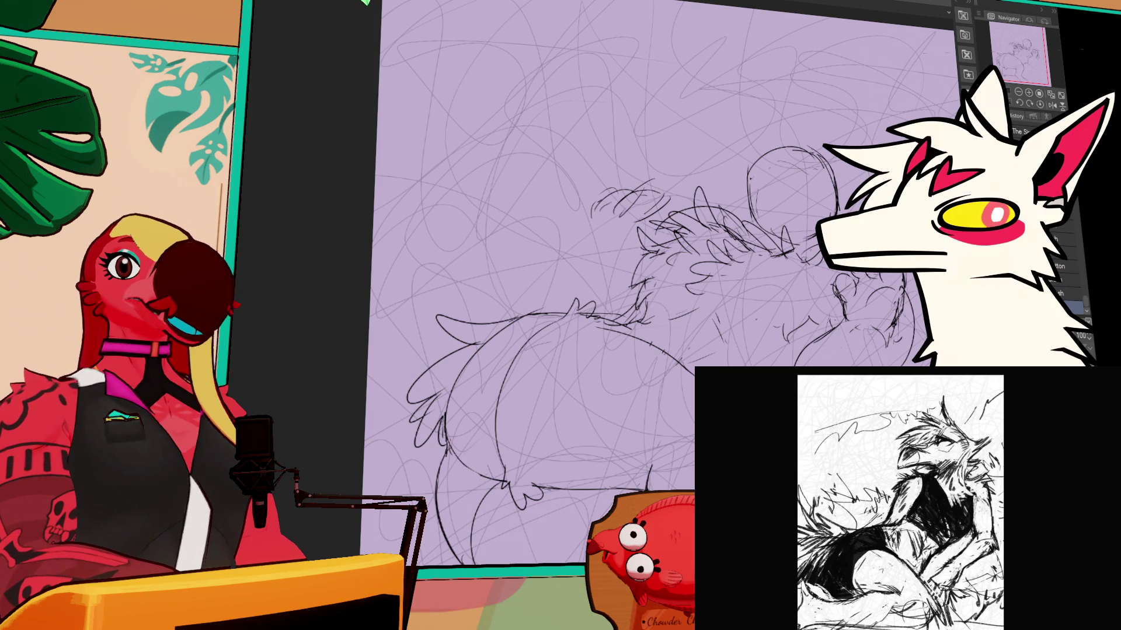
pyautogui.scroll(1, 584, 291)
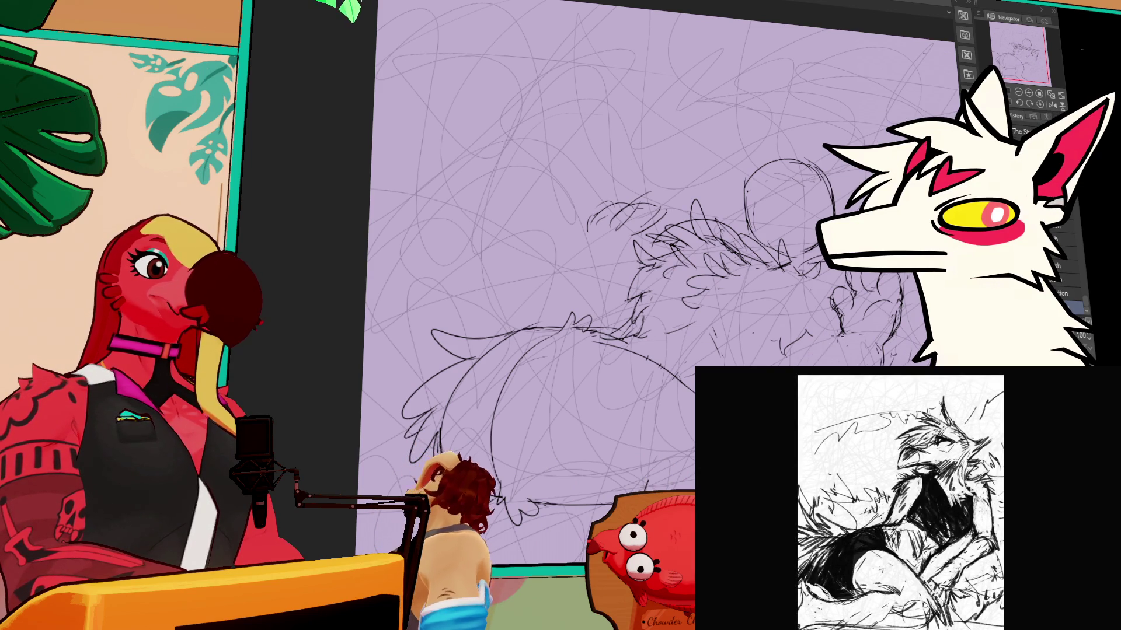
# Step: Cycle through the pencil, pen and eraser sub-tools, then undo the last small strokes
pyautogui.click(1068, 281)
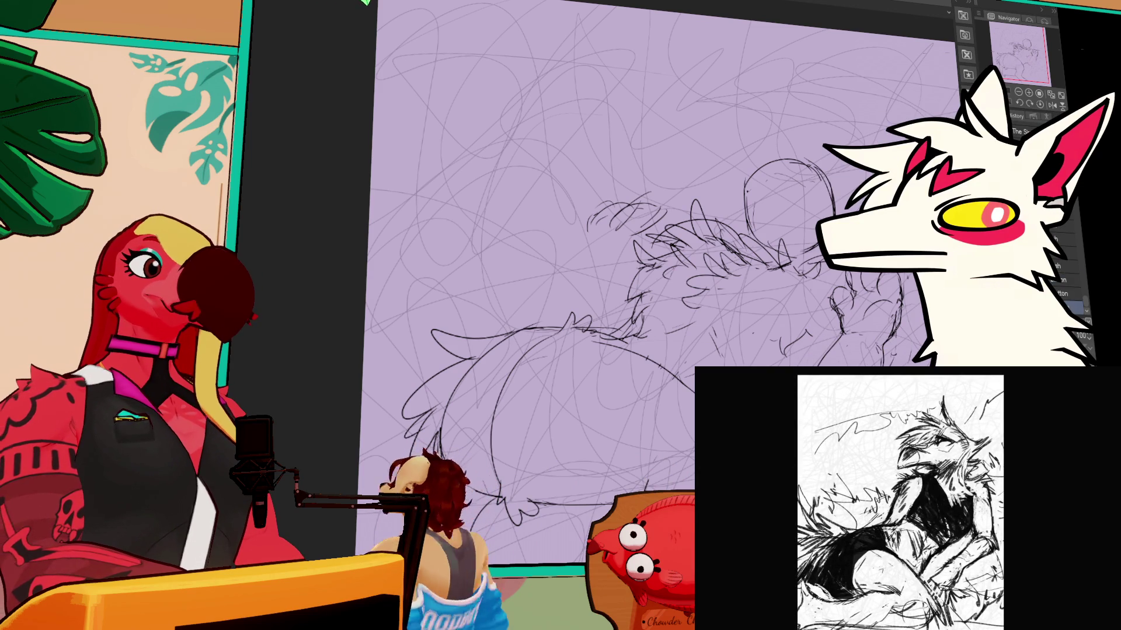
pyautogui.click(1068, 307)
pyautogui.click(1068, 280)
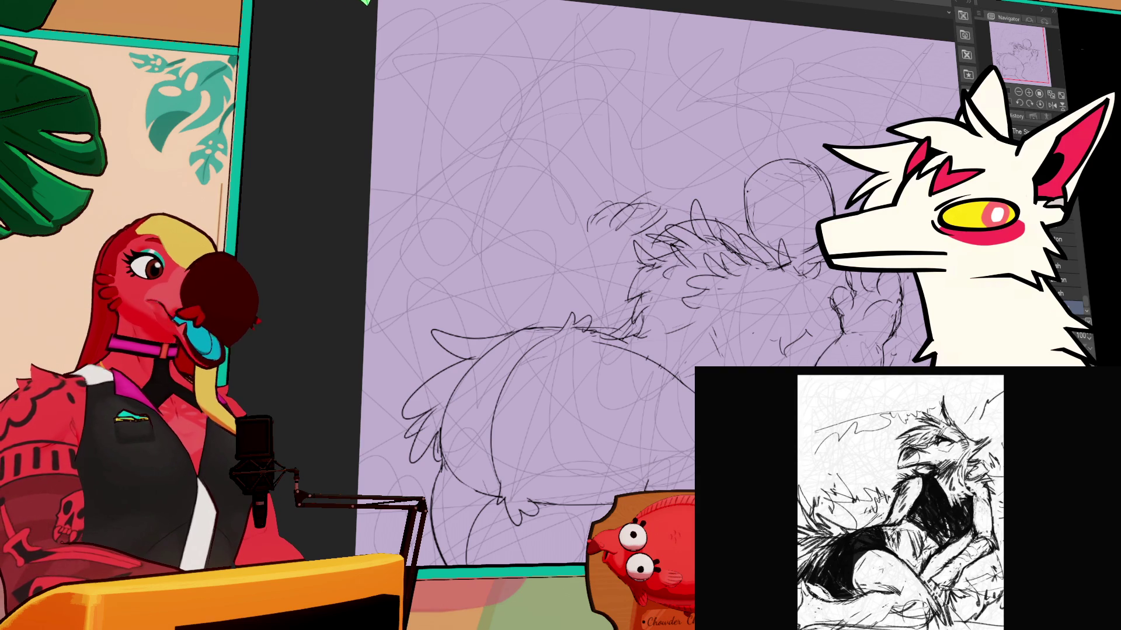
pyautogui.press('b')
pyautogui.press('e')
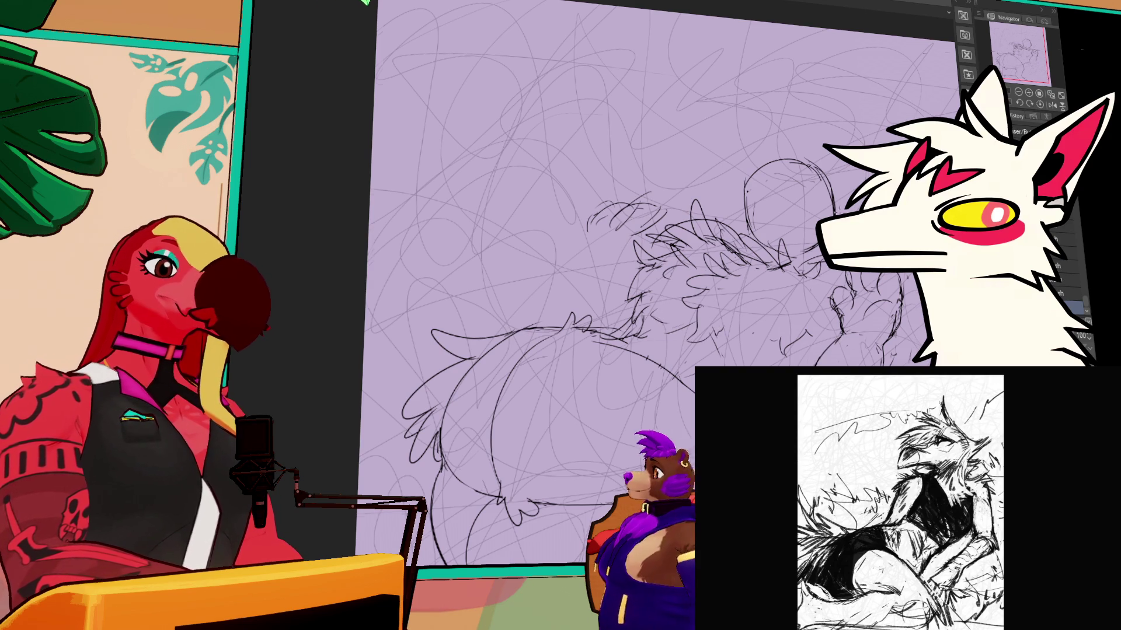
pyautogui.scroll(-2, 642, 292)
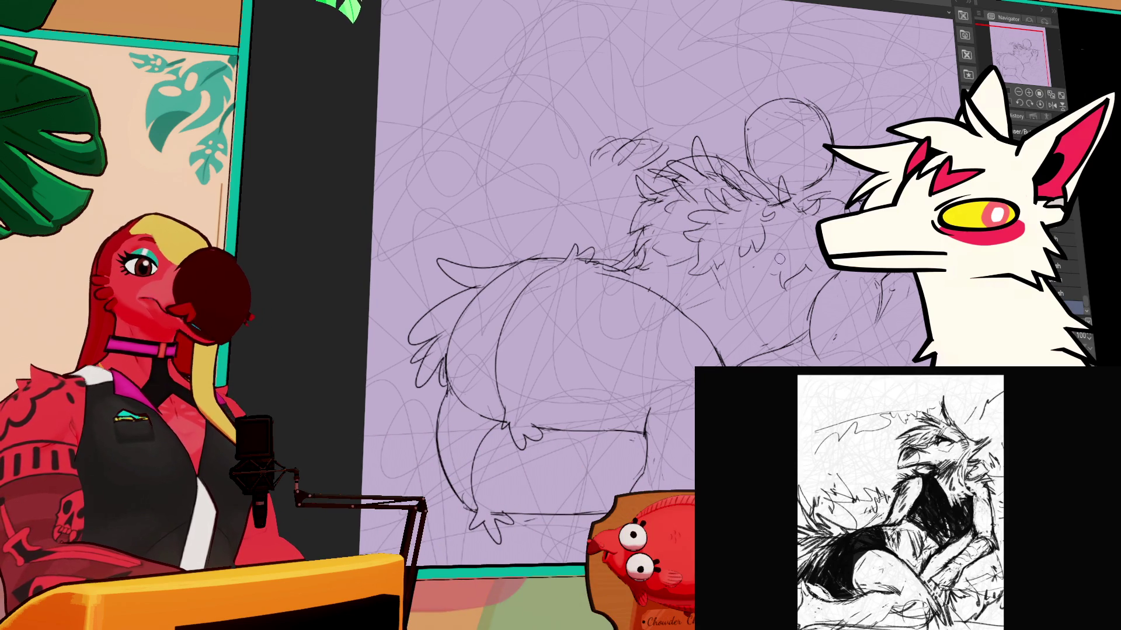
pyautogui.hotkey('ctrl', 'z')
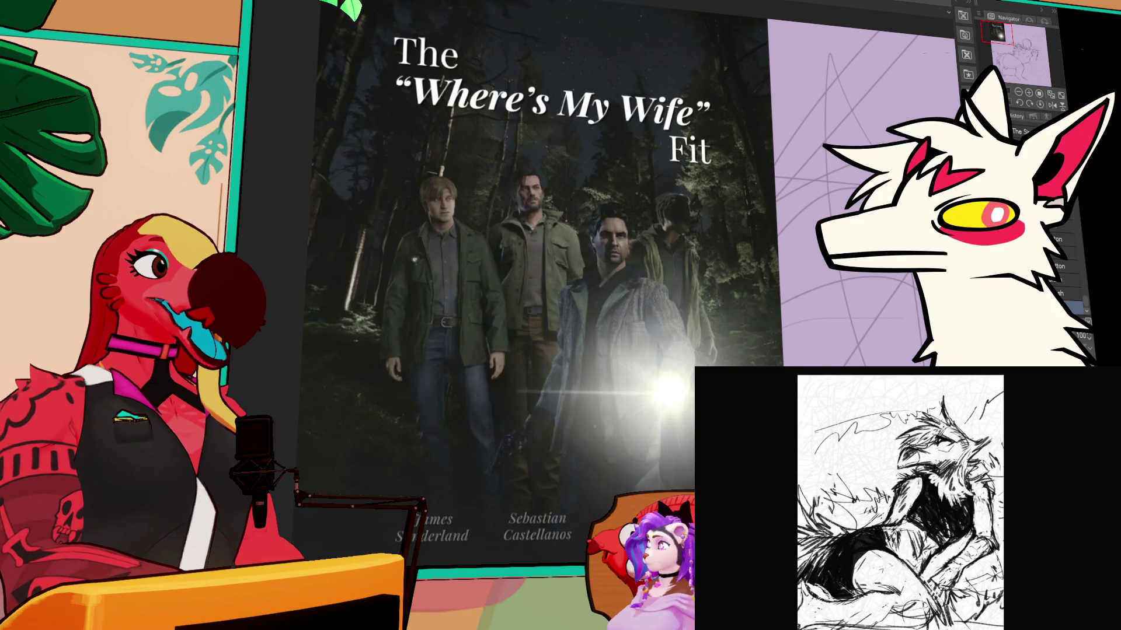
# Step: Look over the pasted gym photo by zooming in and out, then delete its layer
pyautogui.hotkey('ctrl', 'Tab')
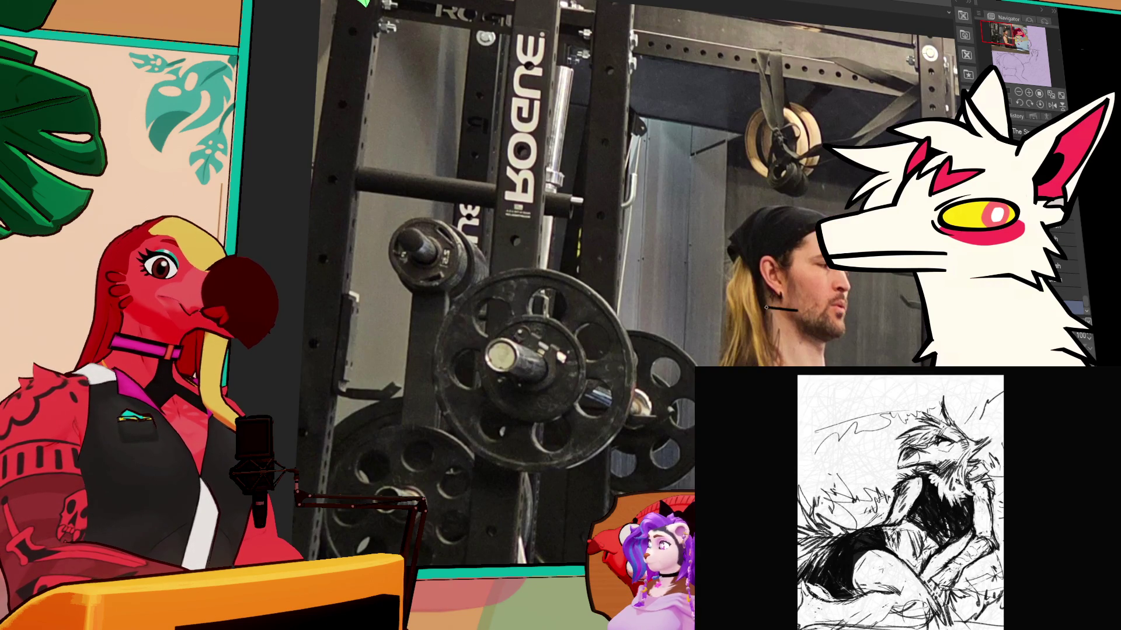
pyautogui.scroll(3, 510, 241)
pyautogui.scroll(-4, 510, 241)
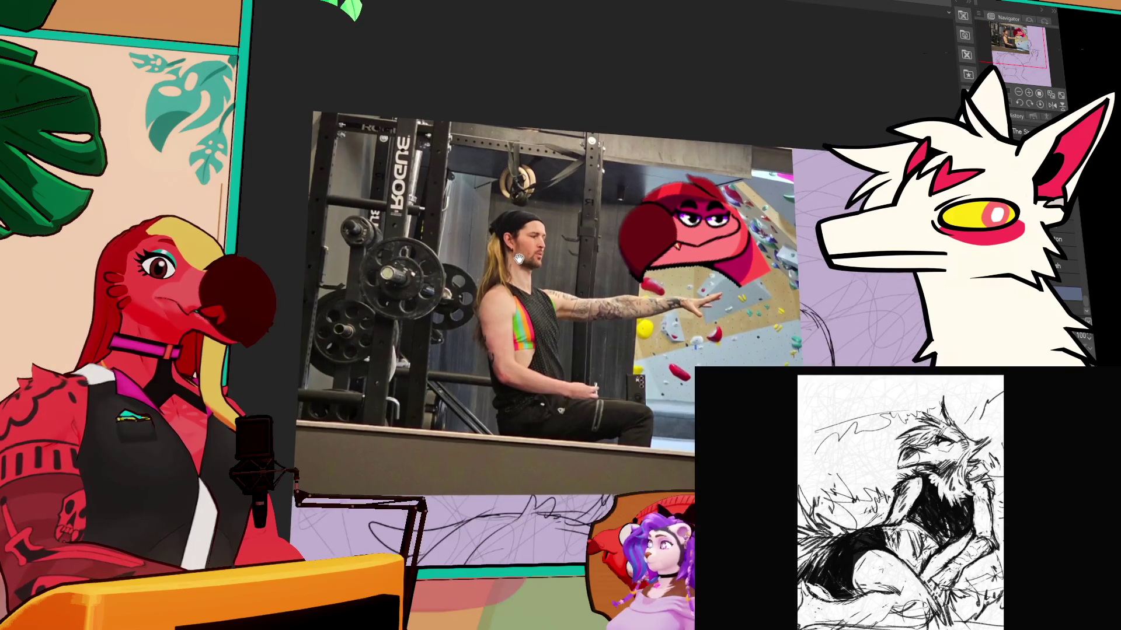
pyautogui.scroll(1, 531, 257)
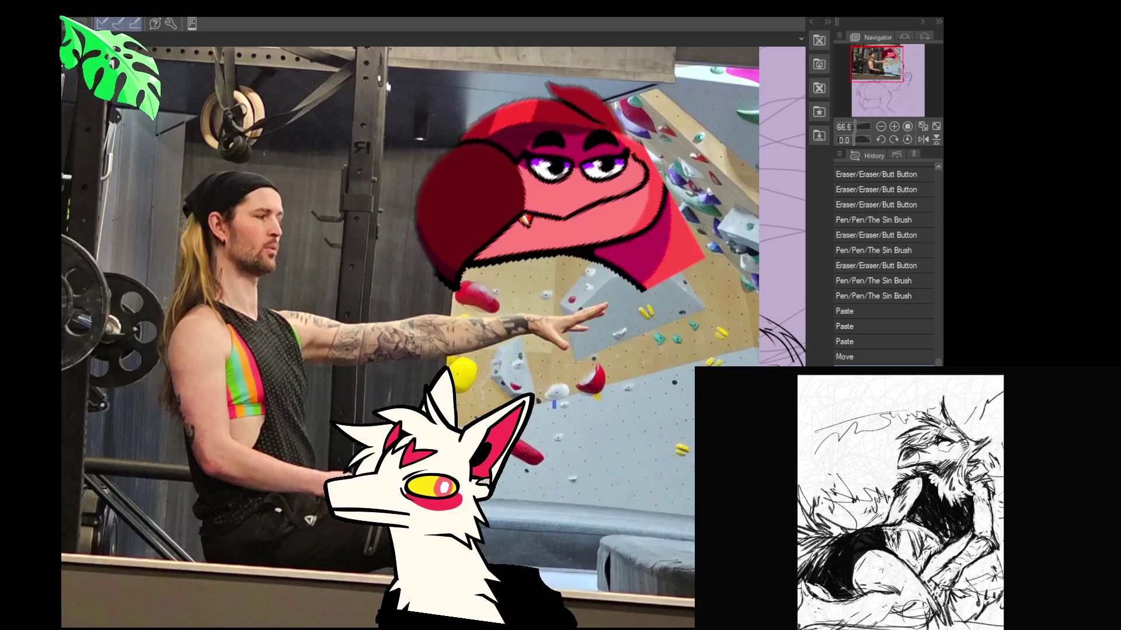
pyautogui.press('Delete')
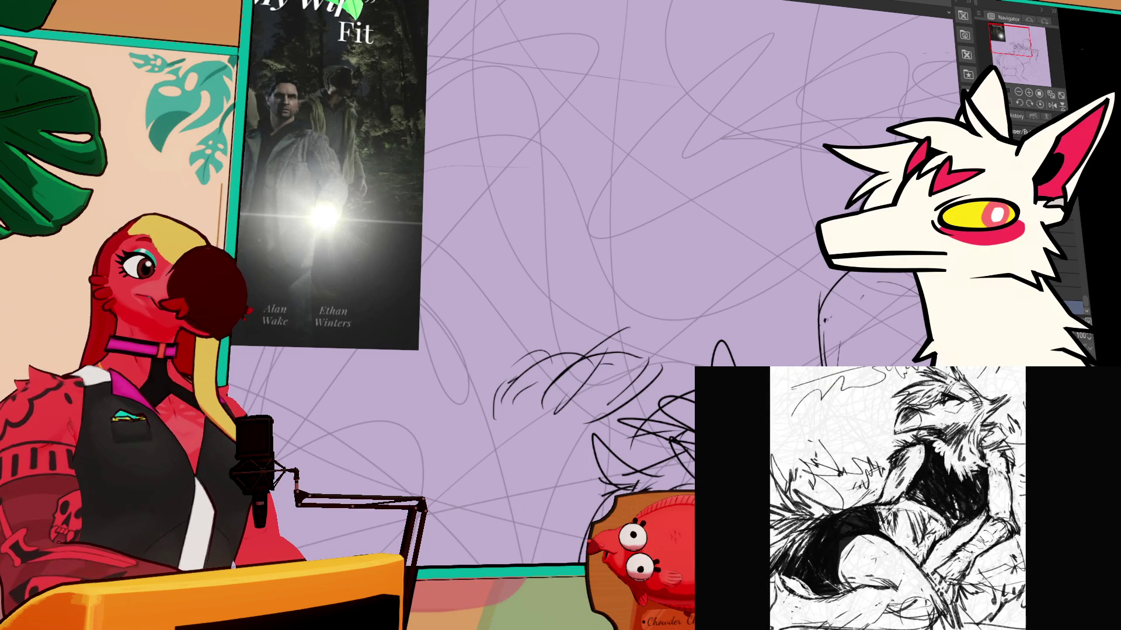
# Step: Redraw the bottom edge of the head circle, retrying twice, then zoom out to the whole creature
pyautogui.moveTo(838, 414); pyautogui.dragTo(330, 320)
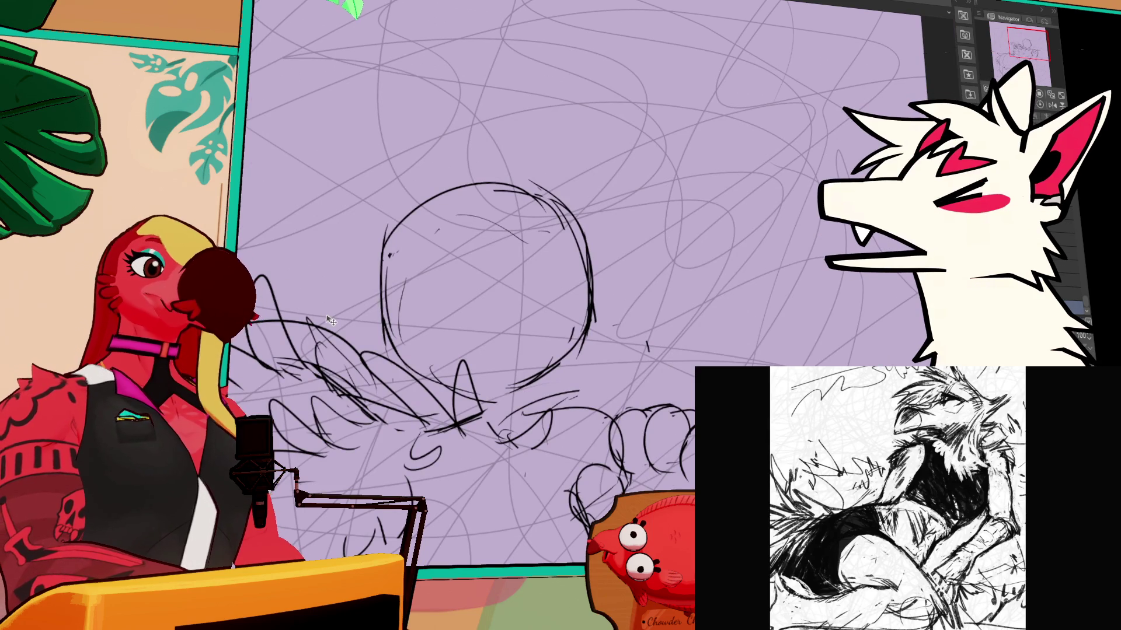
pyautogui.scroll(-1, 534, 286)
pyautogui.moveTo(713, 213); pyautogui.dragTo(850, 163)
pyautogui.moveTo(708, 261); pyautogui.dragTo(650, 315)
pyautogui.hotkey('ctrl', 'z')
pyautogui.moveTo(711, 258); pyautogui.dragTo(649, 314)
pyautogui.hotkey('ctrl', 'z')
pyautogui.moveTo(566, 258)
pyautogui.mouseDown()
pyautogui.moveTo(618, 312)
pyautogui.moveTo(706, 288)
pyautogui.mouseUp()
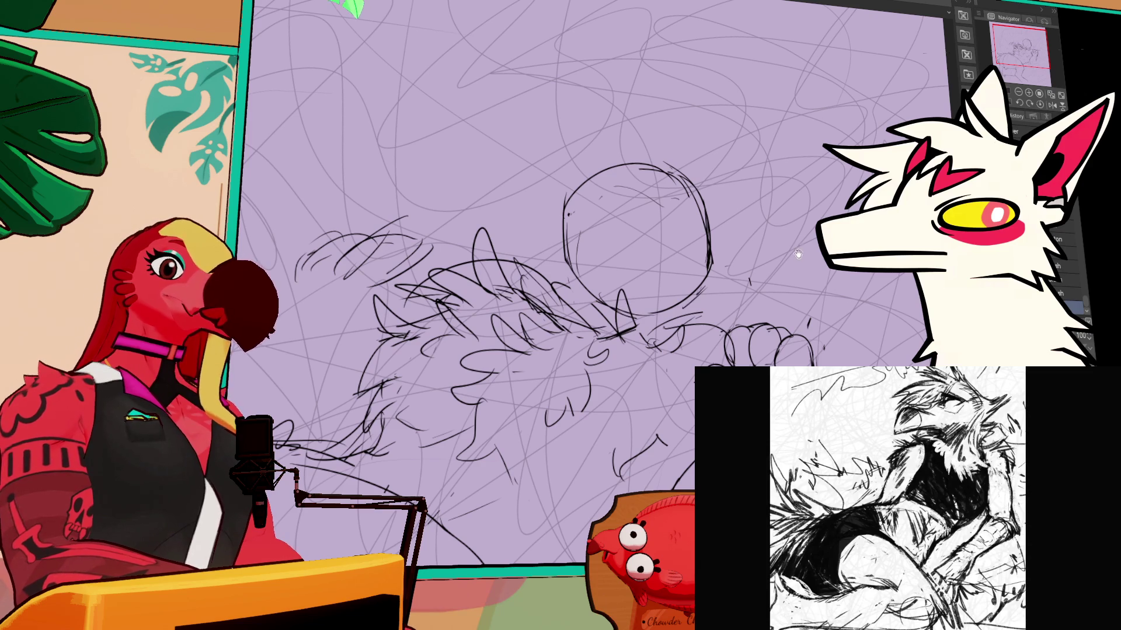
pyautogui.moveTo(800, 235); pyautogui.dragTo(861, 139)
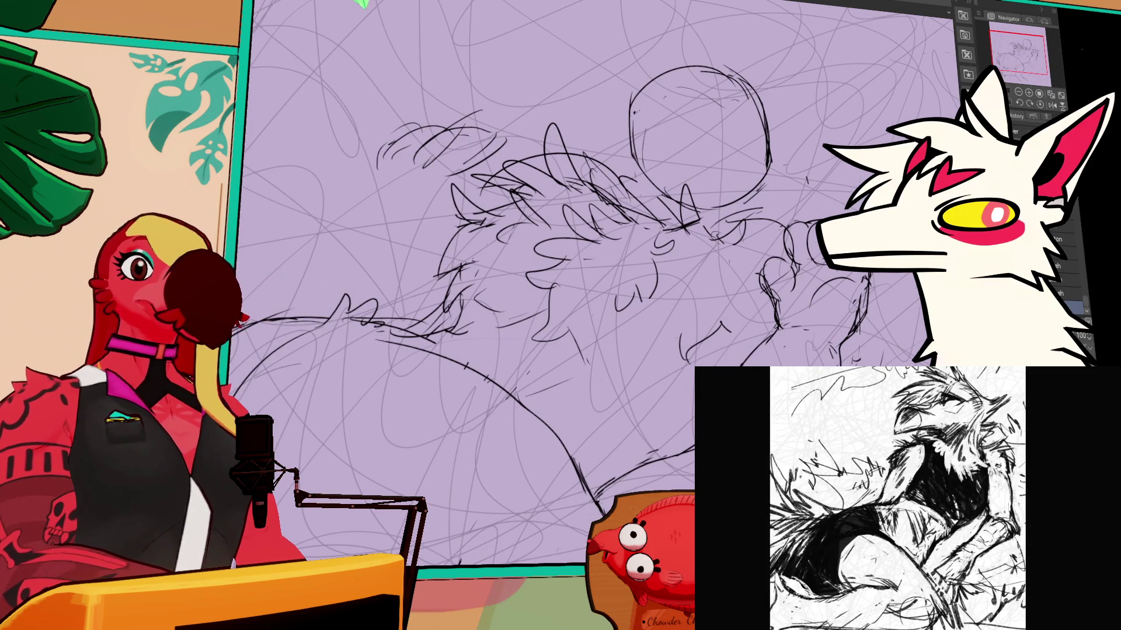
pyautogui.hotkey('ctrl', '-')
pyautogui.hotkey('ctrl', '-')
pyautogui.moveTo(521, 341)
pyautogui.mouseDown()
pyautogui.moveTo(586, 300)
pyautogui.moveTo(629, 326)
pyautogui.mouseUp()
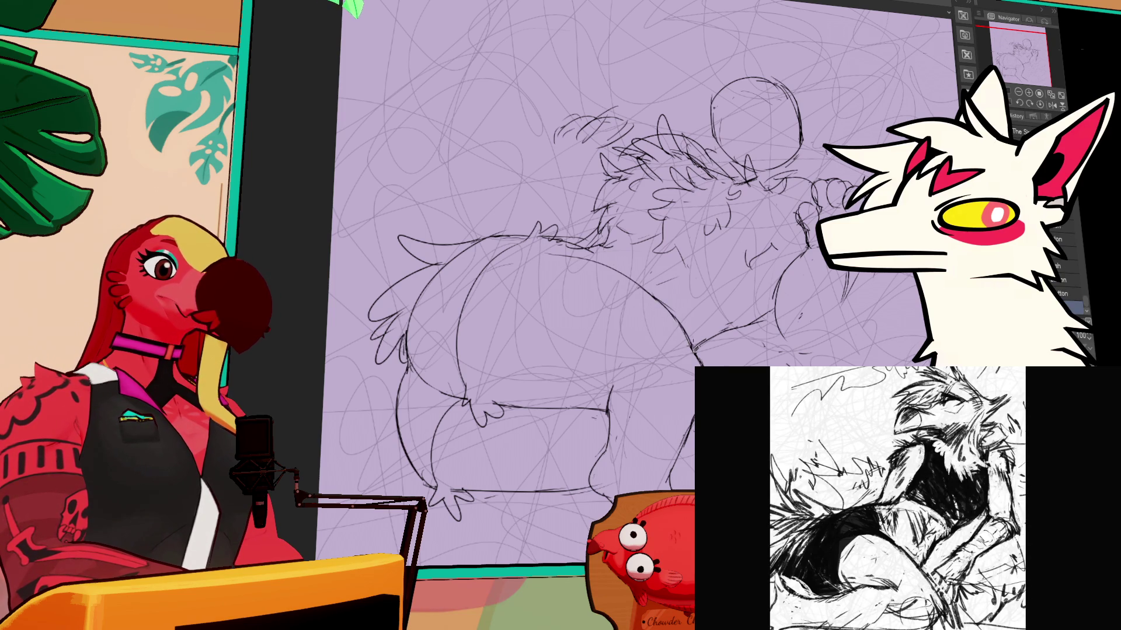
# Step: Scroll the view and switch to the Eraser tool with E
pyautogui.scroll(-2, 680, 337)
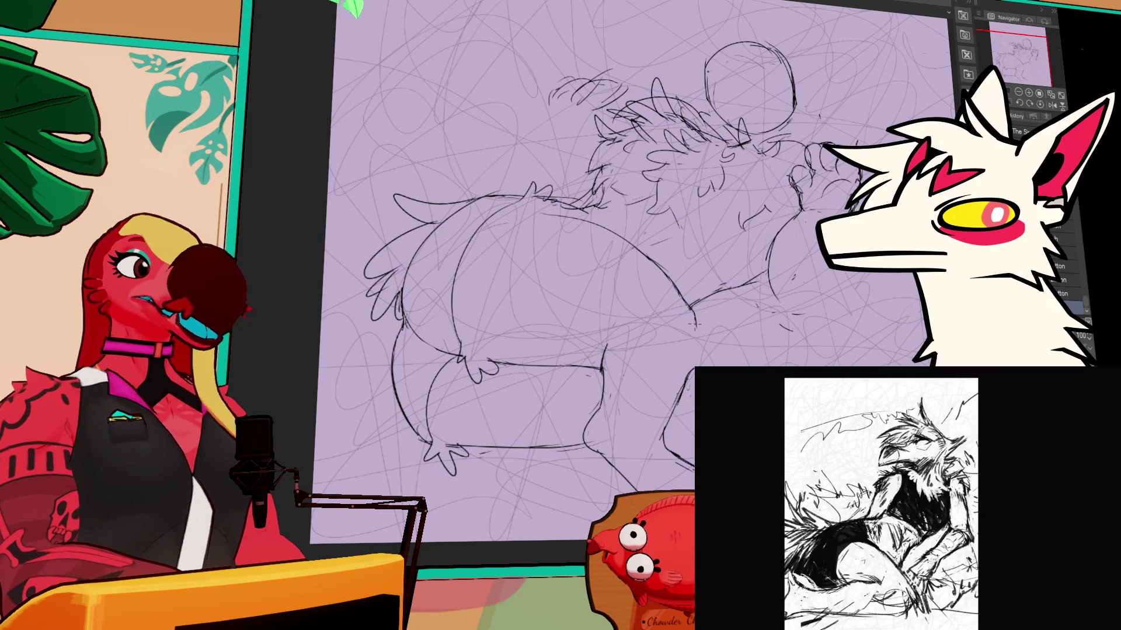
pyautogui.press('e')
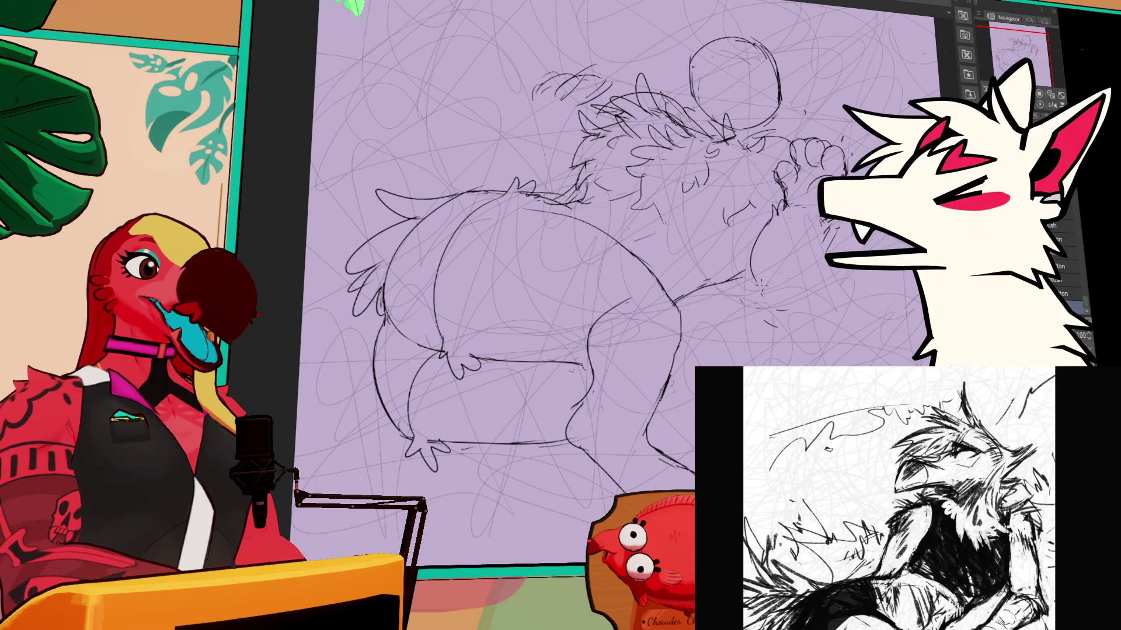
# Step: Sketch the raised front paw, a longer belly line, and a long curve along the back
pyautogui.moveTo(753, 245)
pyautogui.mouseDown()
pyautogui.moveTo(750, 308)
pyautogui.moveTo(771, 330)
pyautogui.moveTo(812, 286)
pyautogui.mouseUp()
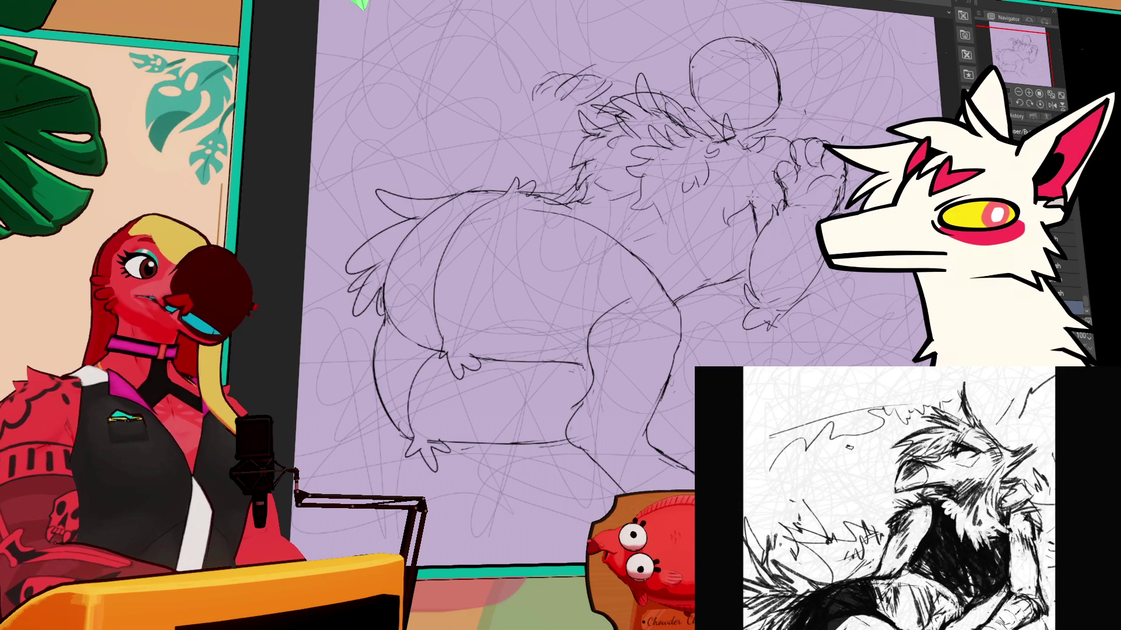
pyautogui.moveTo(626, 230); pyautogui.dragTo(675, 291)
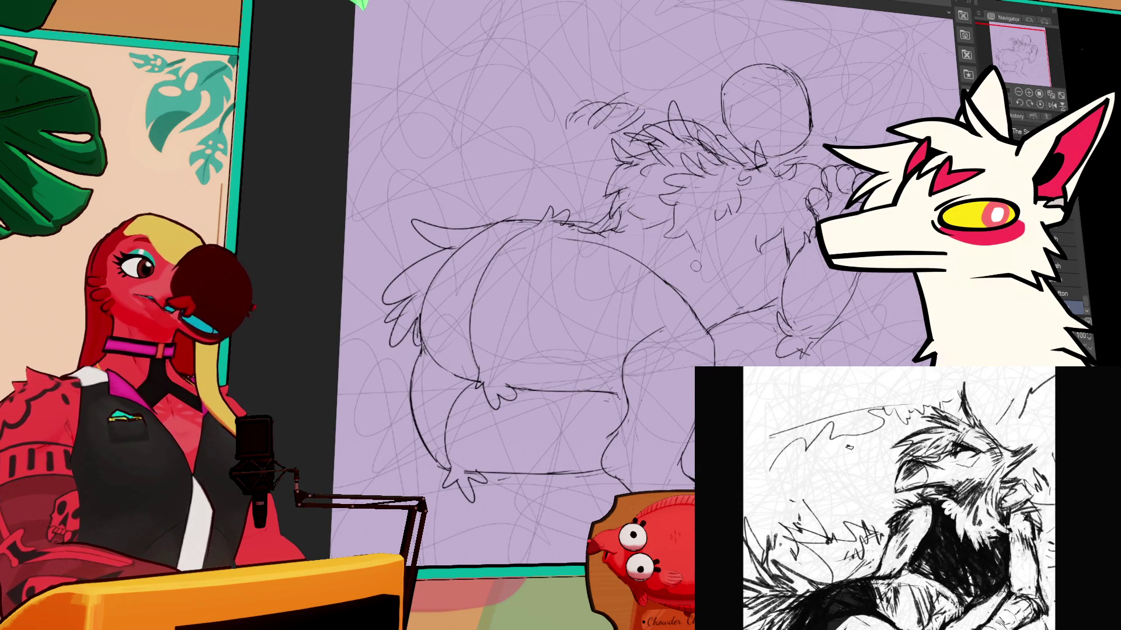
pyautogui.moveTo(649, 211); pyautogui.dragTo(645, 179)
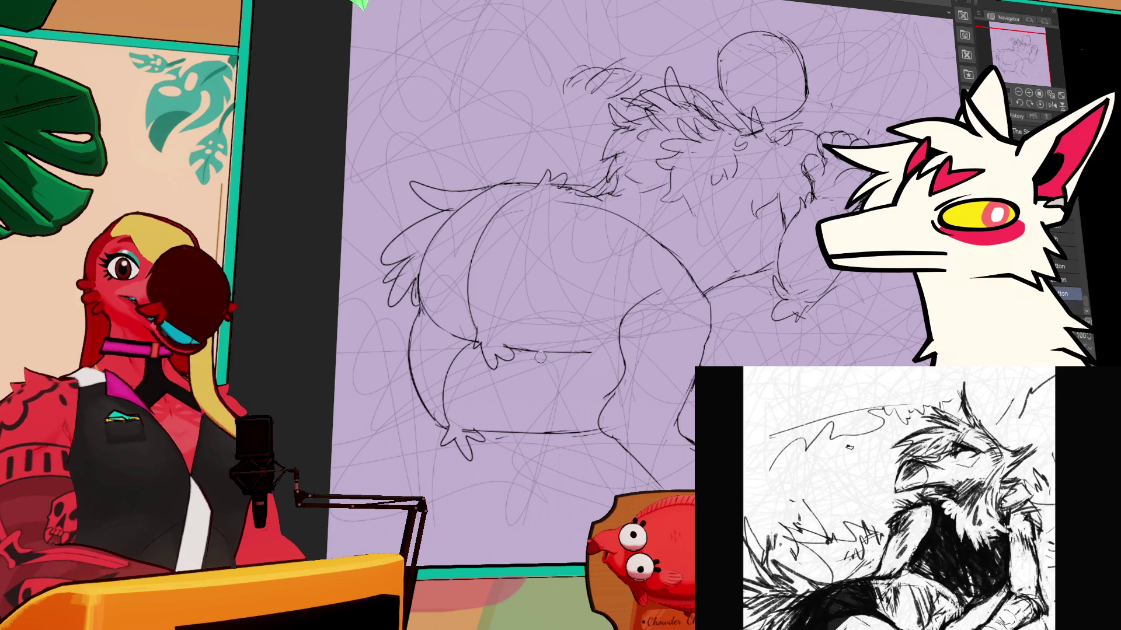
pyautogui.moveTo(522, 353); pyautogui.dragTo(645, 348)
pyautogui.hotkey('ctrl', 'z')
pyautogui.moveTo(532, 353); pyautogui.dragTo(666, 353)
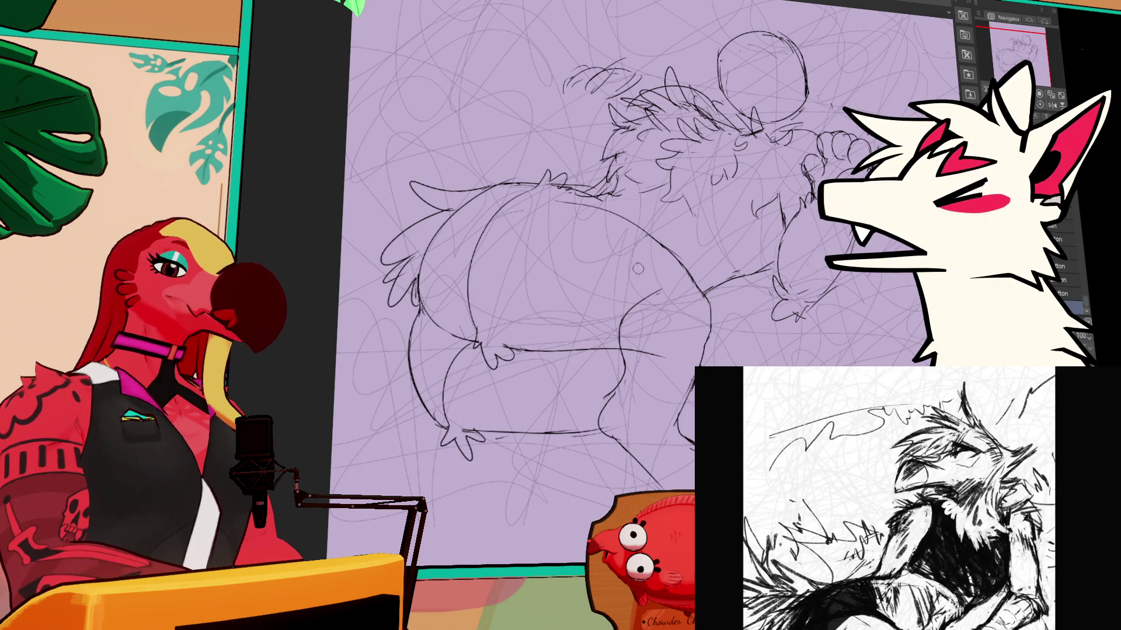
pyautogui.moveTo(488, 238)
pyautogui.mouseDown()
pyautogui.moveTo(409, 263)
pyautogui.moveTo(571, 151)
pyautogui.mouseUp()
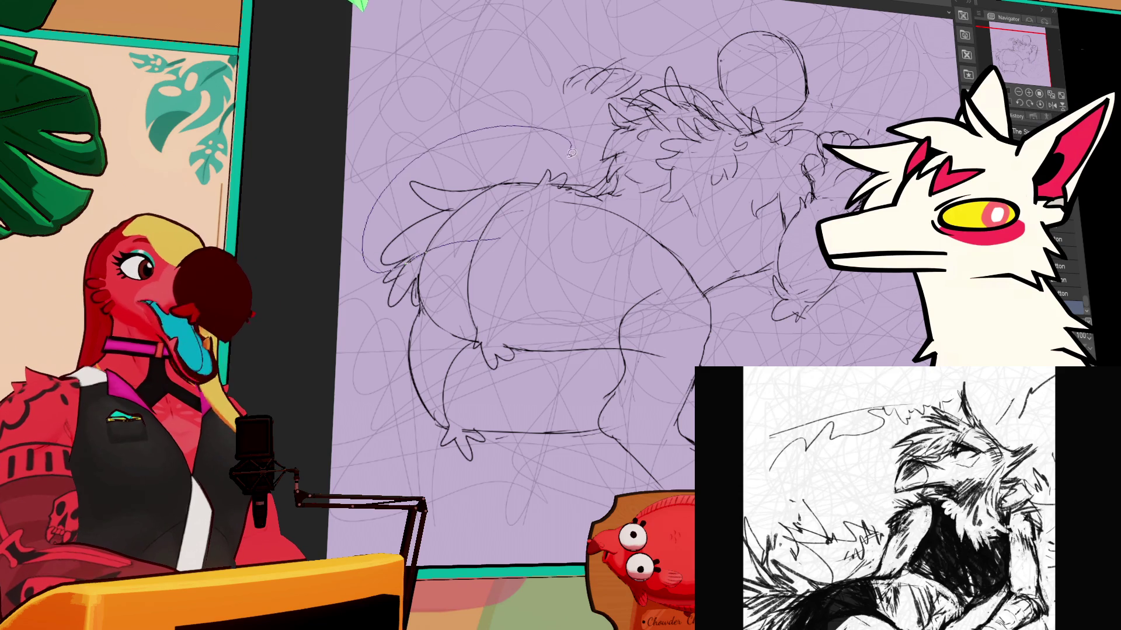
# Step: Lasso the tail and back area, nudge it up and left with arrow keys, then deselect
pyautogui.moveTo(606, 276)
pyautogui.mouseDown()
pyautogui.moveTo(695, 286)
pyautogui.moveTo(684, 260)
pyautogui.moveTo(693, 273)
pyautogui.mouseUp()
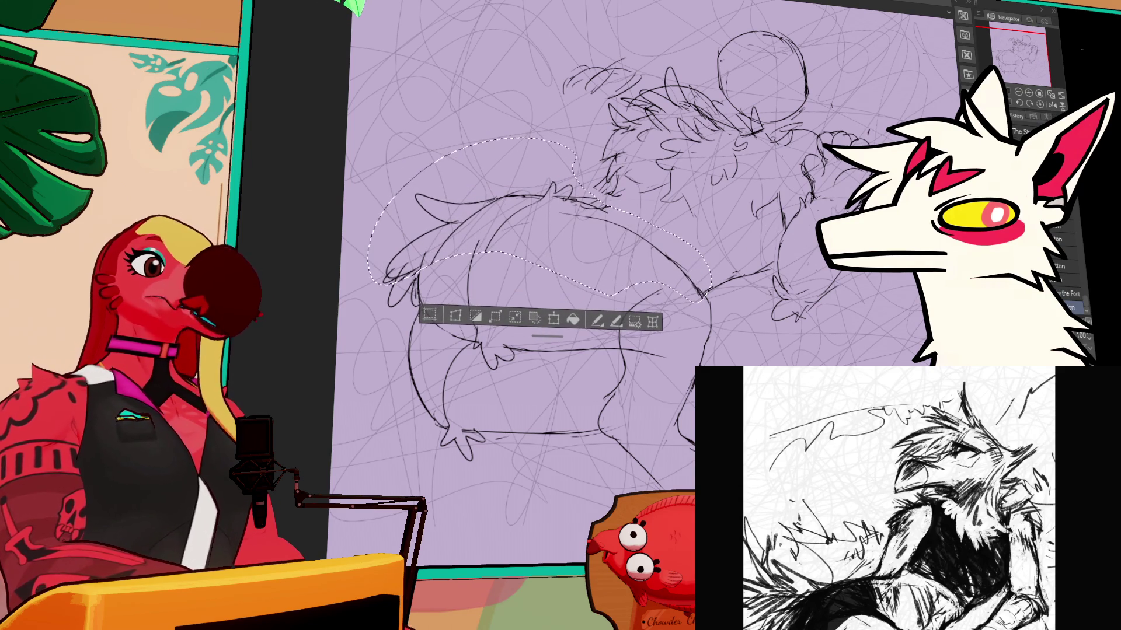
pyautogui.scroll(1, 808, 245)
pyautogui.scroll(2, 767, 326)
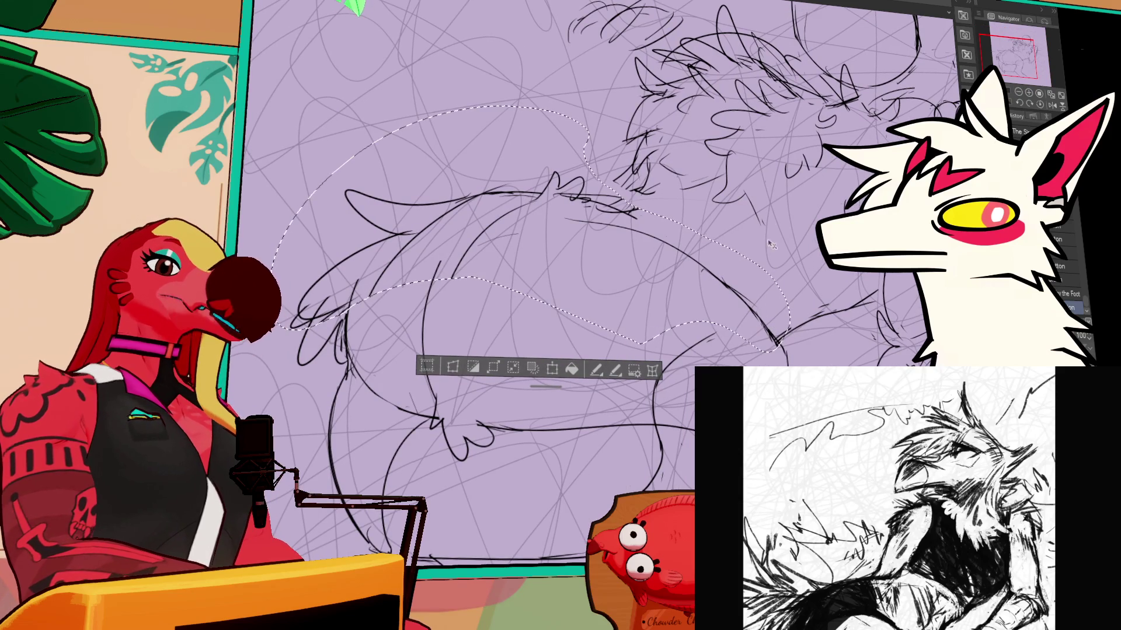
pyautogui.scroll(-2, 531, 314)
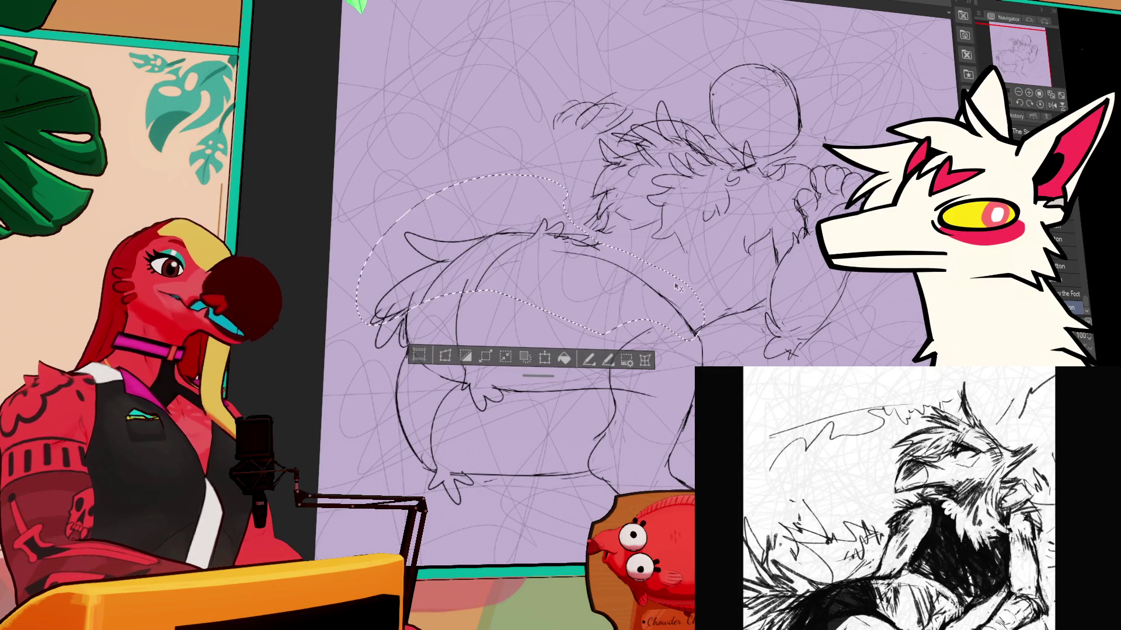
pyautogui.press('Up')
pyautogui.press('Left')
pyautogui.press('Up')
pyautogui.press('Left')
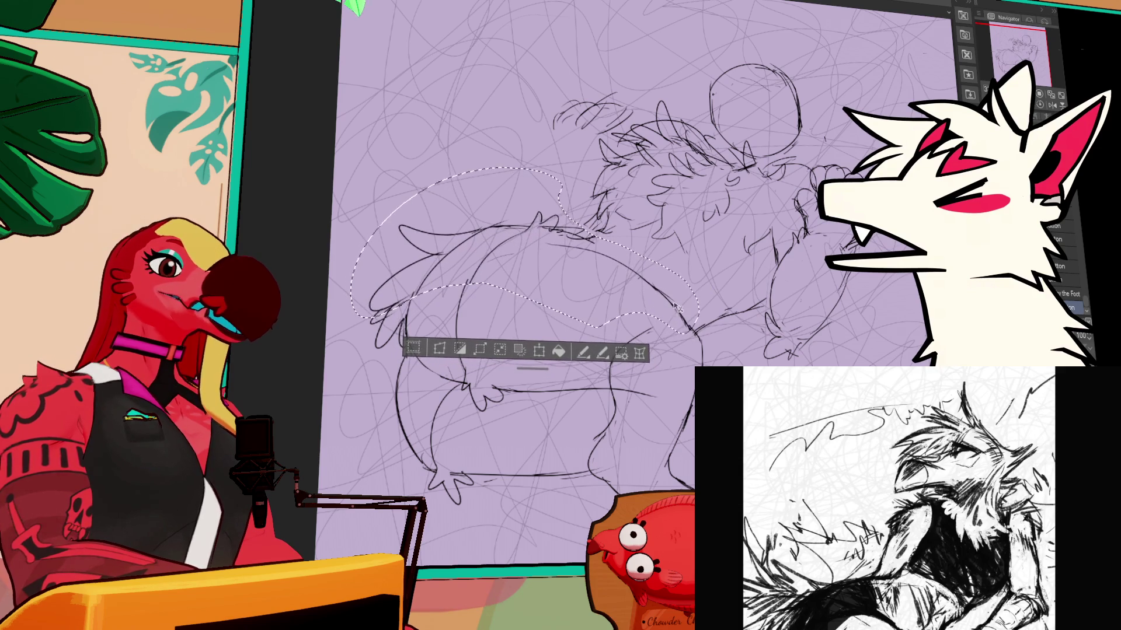
pyautogui.hotkey('ctrl', 'd')
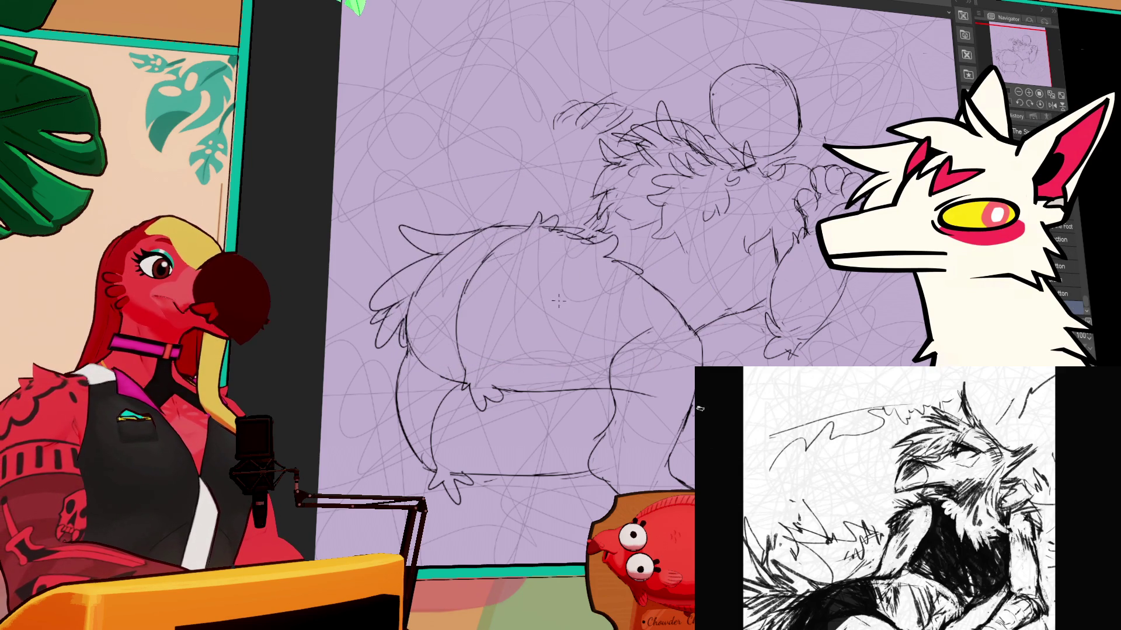
# Step: Add two small touch-up strokes on the creature's body and shift the view
pyautogui.moveTo(586, 275); pyautogui.dragTo(583, 286)
pyautogui.moveTo(756, 226); pyautogui.dragTo(754, 219)
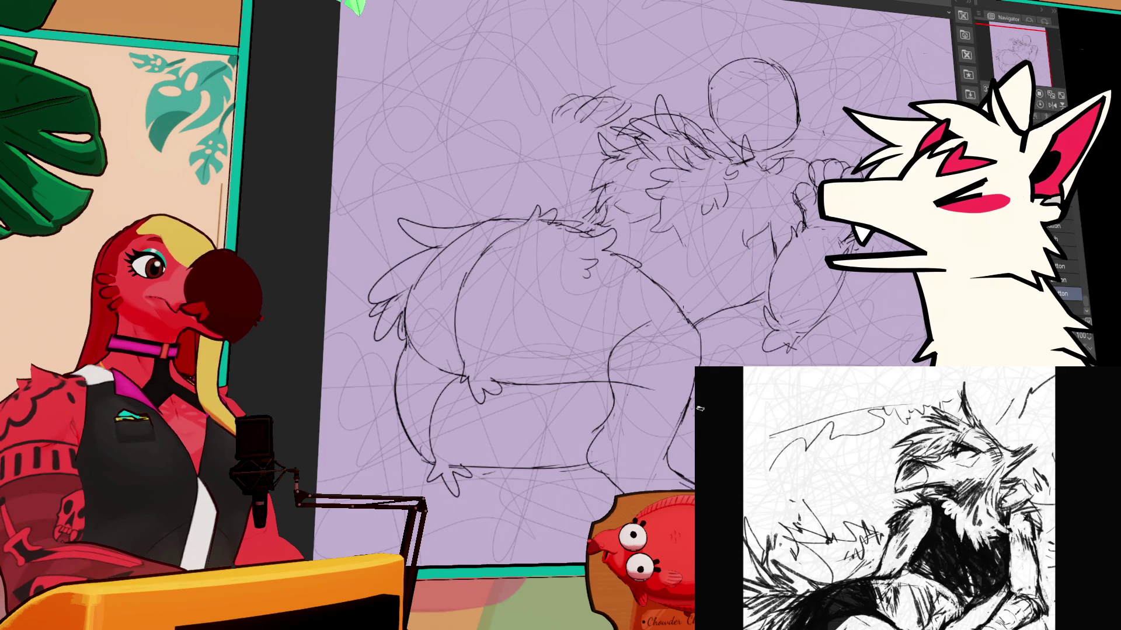
pyautogui.moveTo(759, 222); pyautogui.dragTo(782, 223)
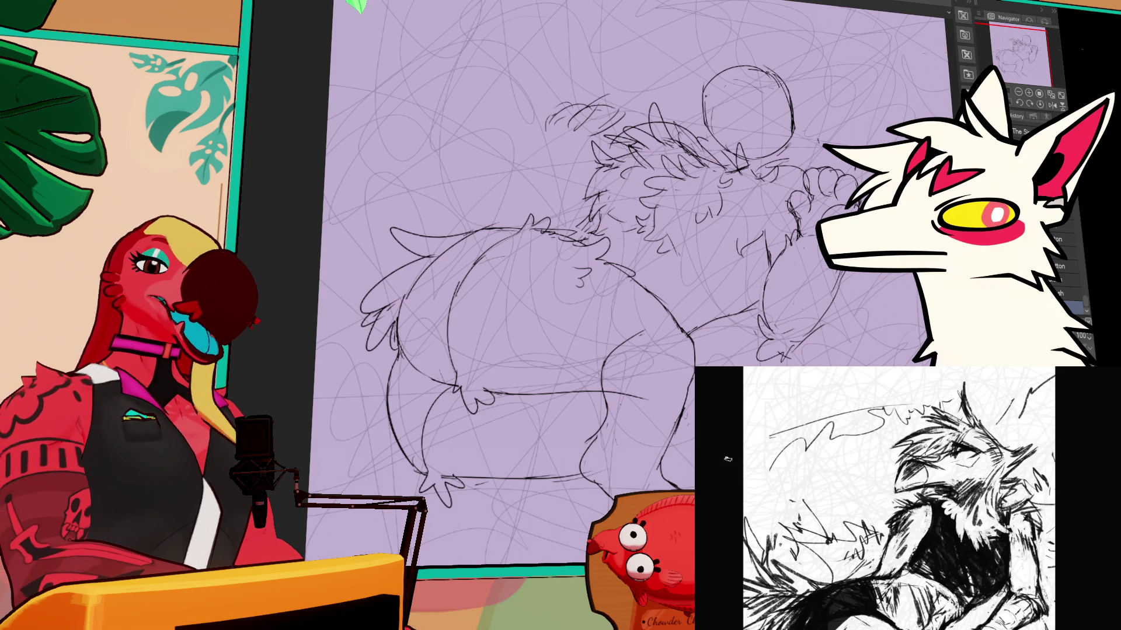
pyautogui.scroll(-2, 727, 460)
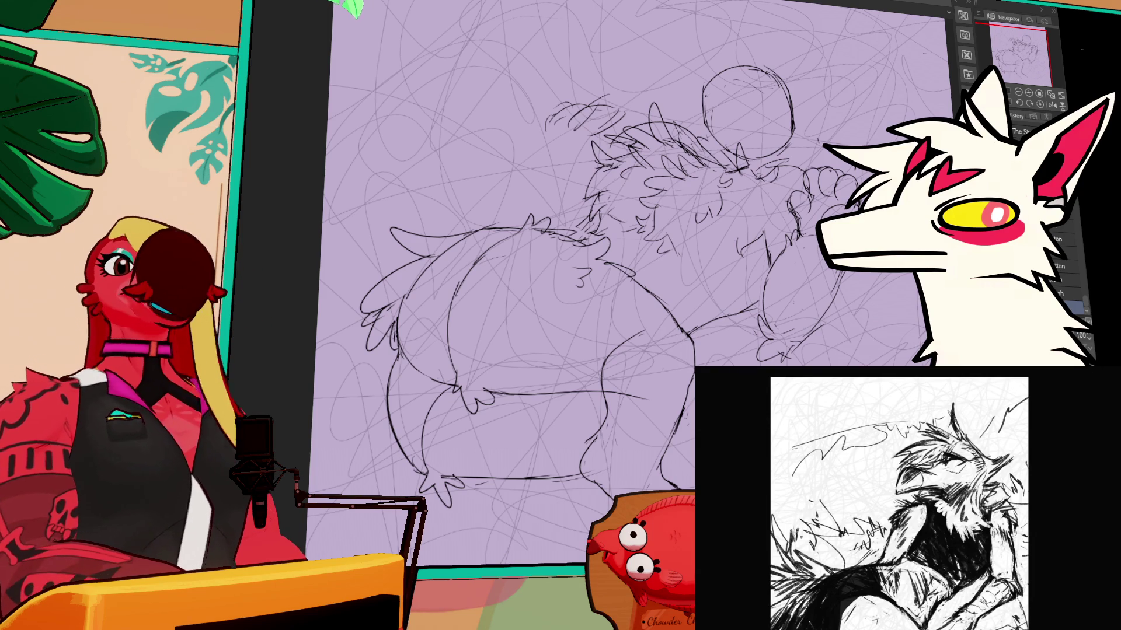
pyautogui.moveTo(862, 442)
pyautogui.mouseDown()
pyautogui.moveTo(820, 514)
pyautogui.moveTo(871, 461)
pyautogui.moveTo(868, 496)
pyautogui.moveTo(876, 484)
pyautogui.mouseUp()
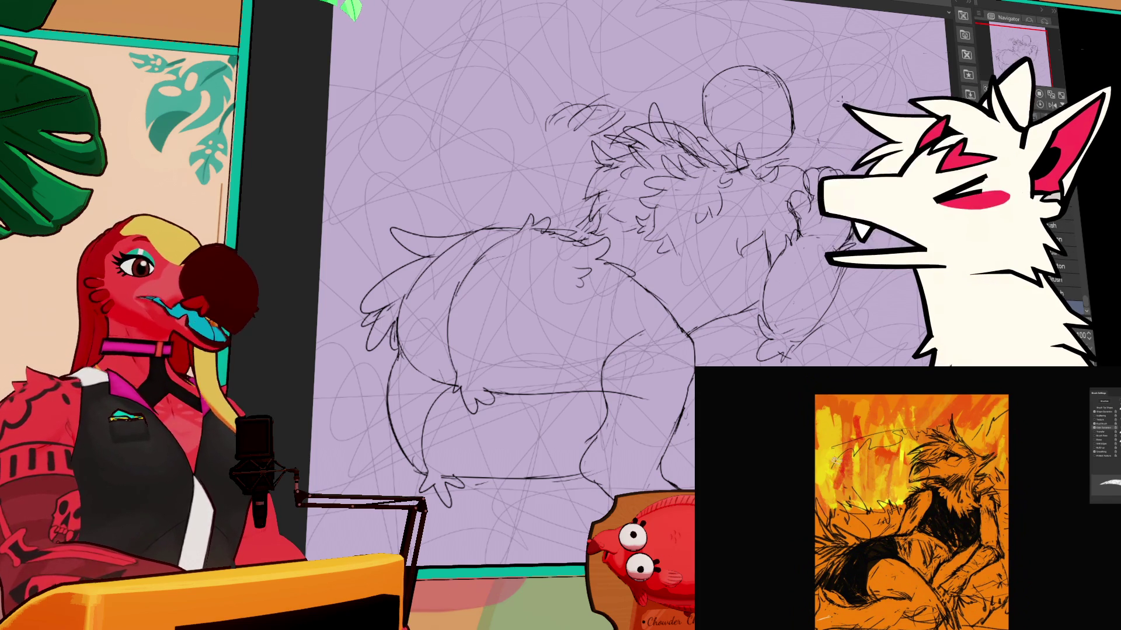
pyautogui.scroll(-1, 638, 398)
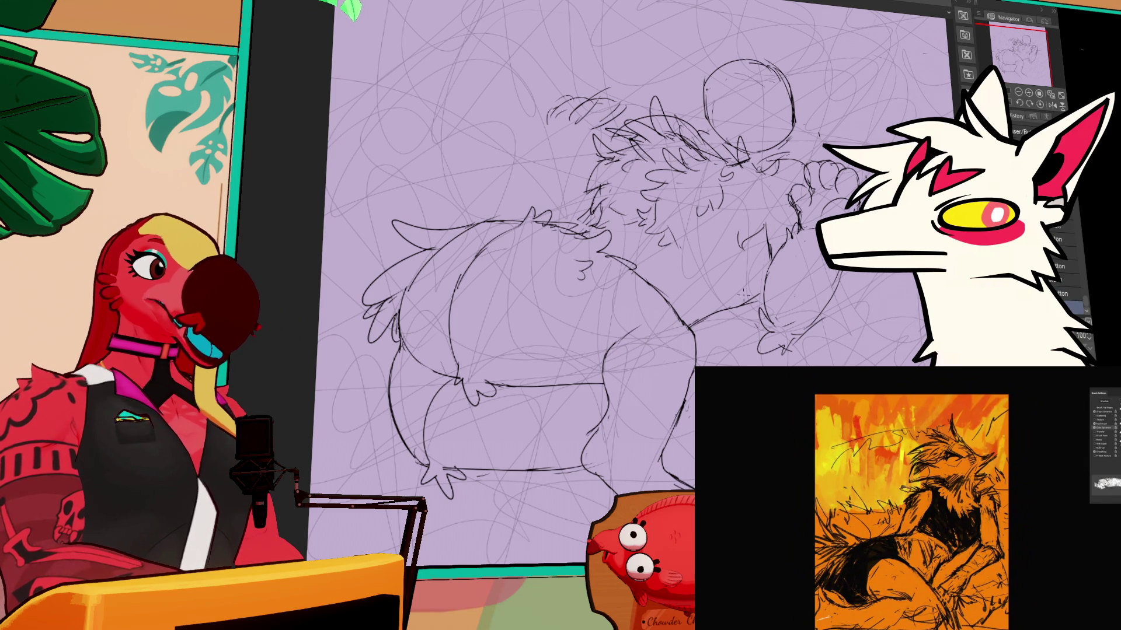
pyautogui.scroll(1, 788, 219)
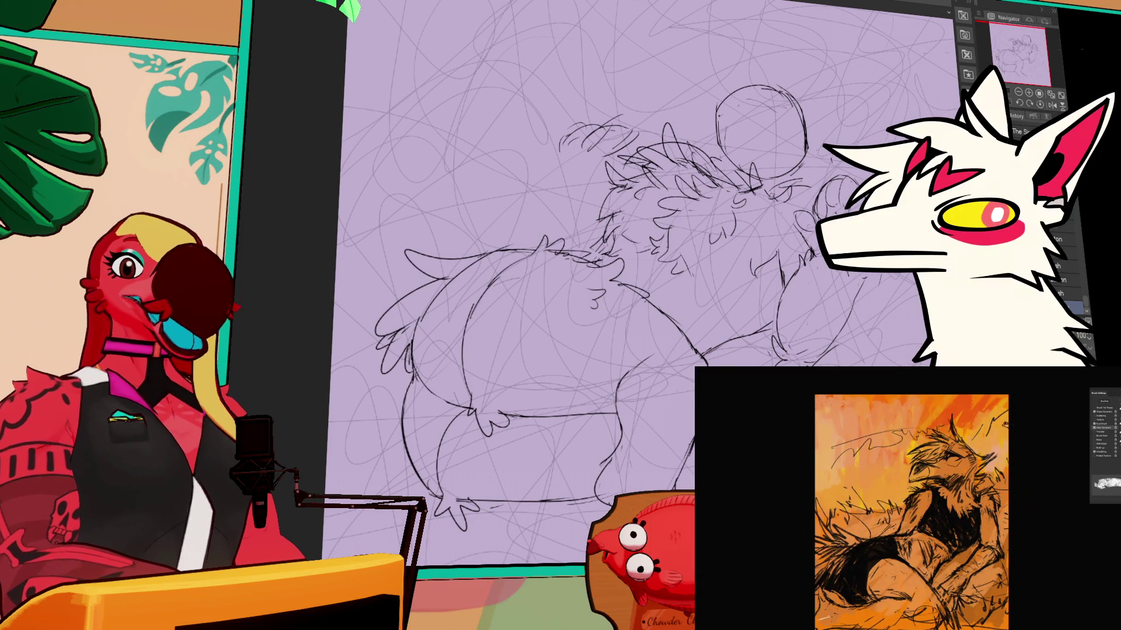
pyautogui.scroll(-1, 609, 298)
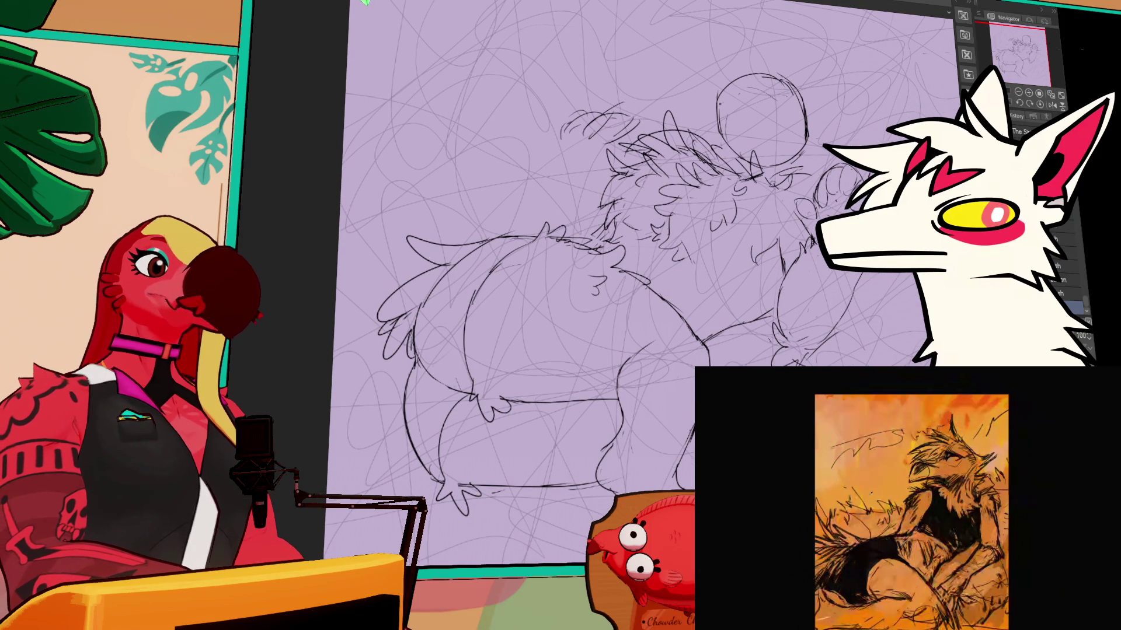
# Step: Add a dark pencil stroke near the creature's head
pyautogui.scroll(5, 794, 213)
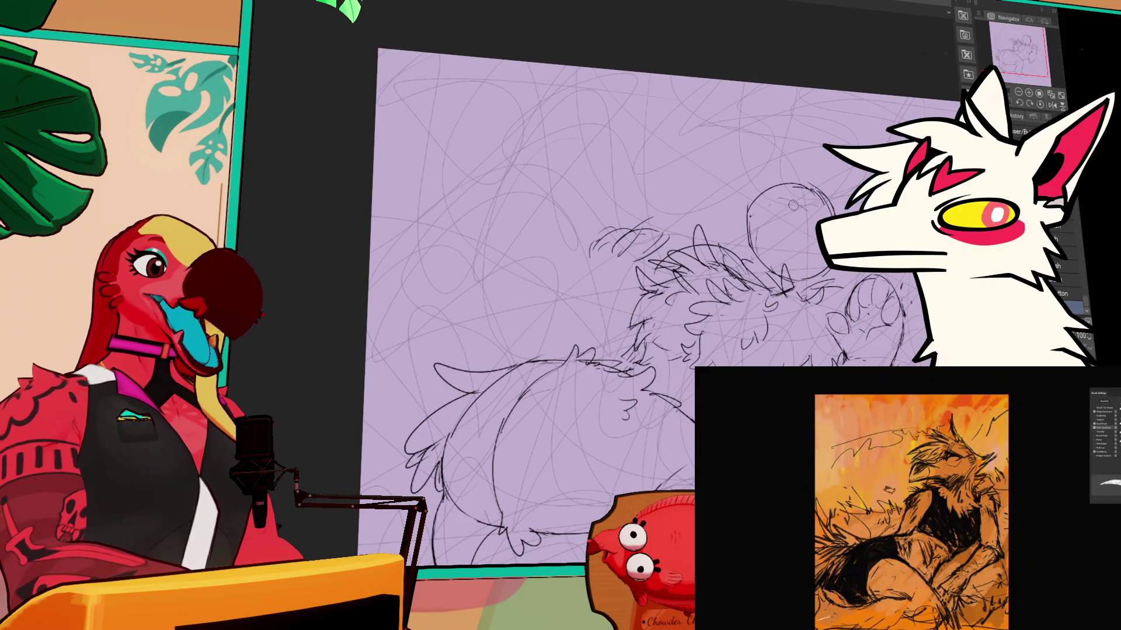
pyautogui.press('e')
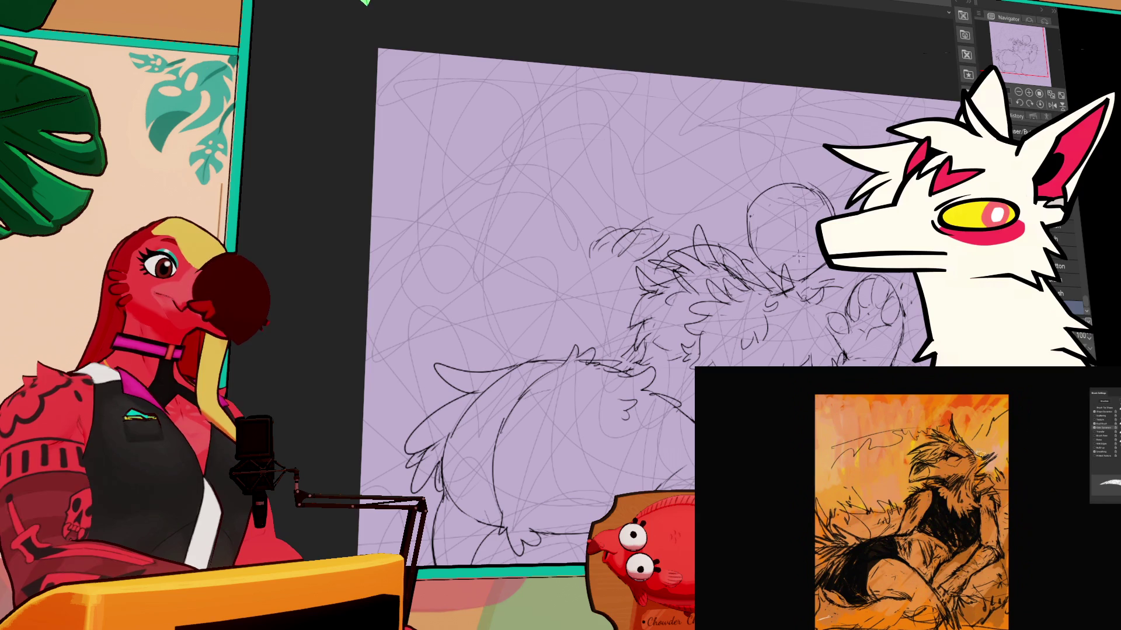
pyautogui.press('e')
pyautogui.moveTo(788, 287); pyautogui.dragTo(829, 269)
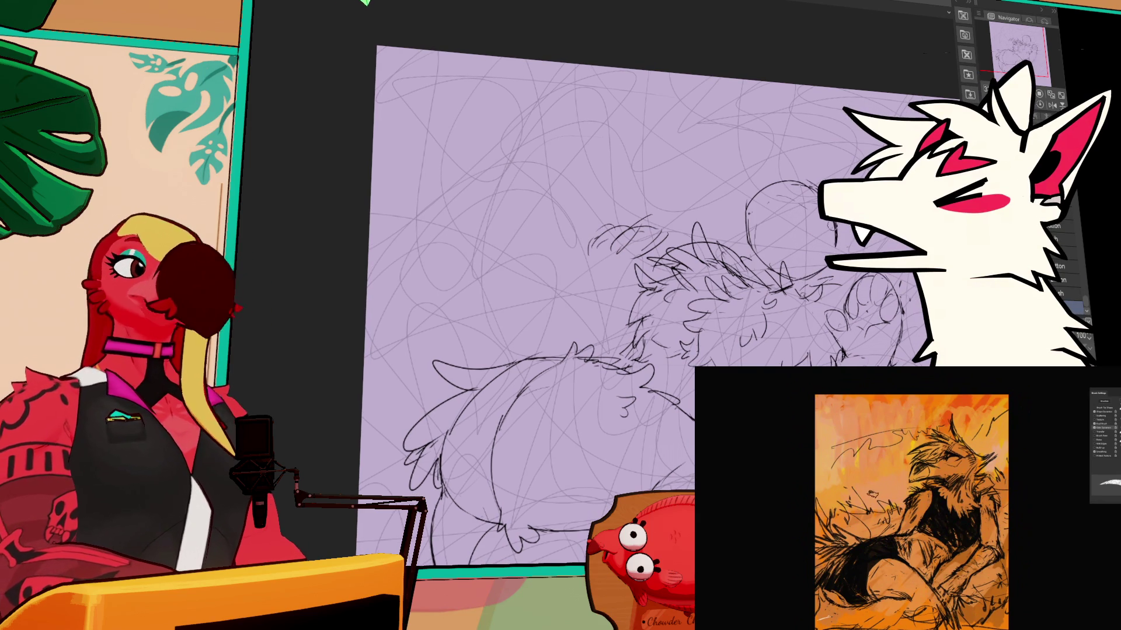
# Step: Switch back to the pencil and redraw the head and neck lines darker
pyautogui.press('p')
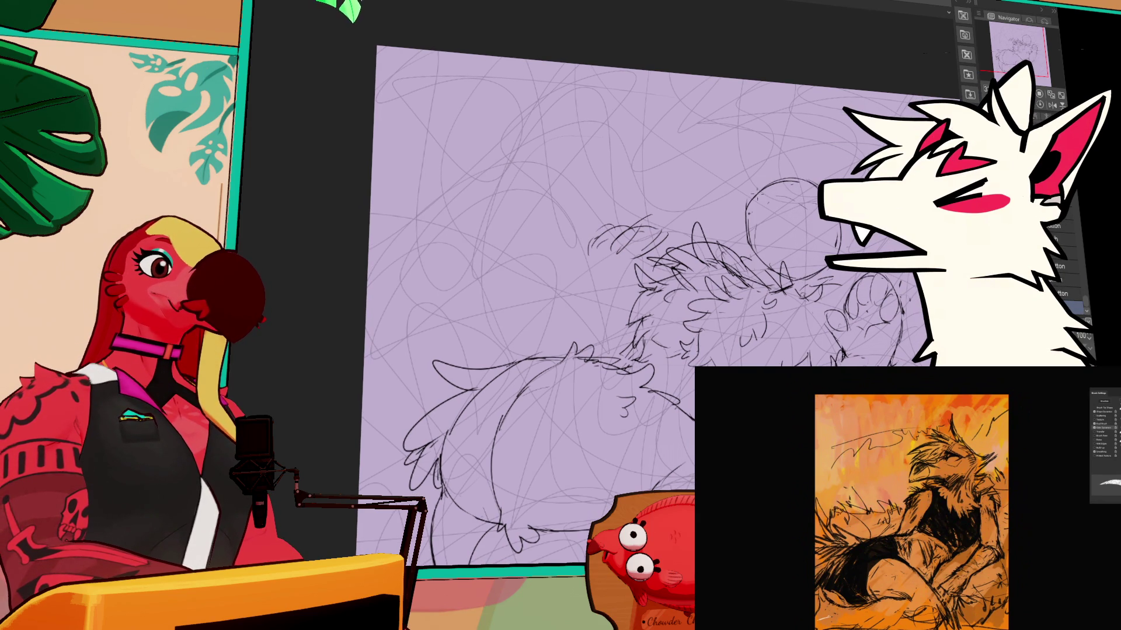
pyautogui.press('e')
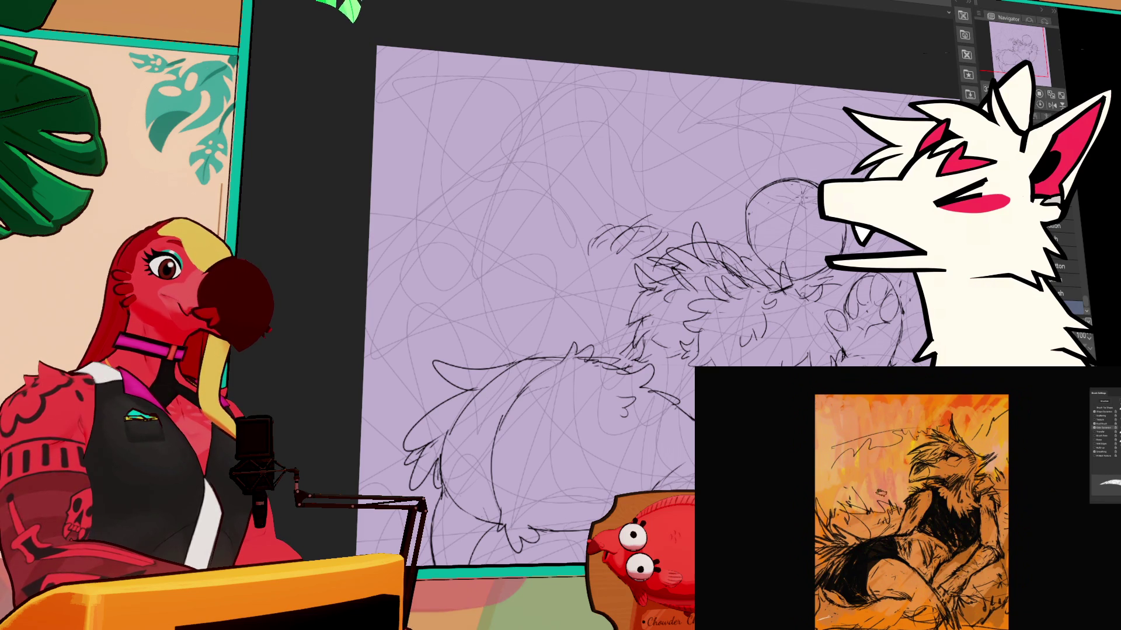
pyautogui.press('p')
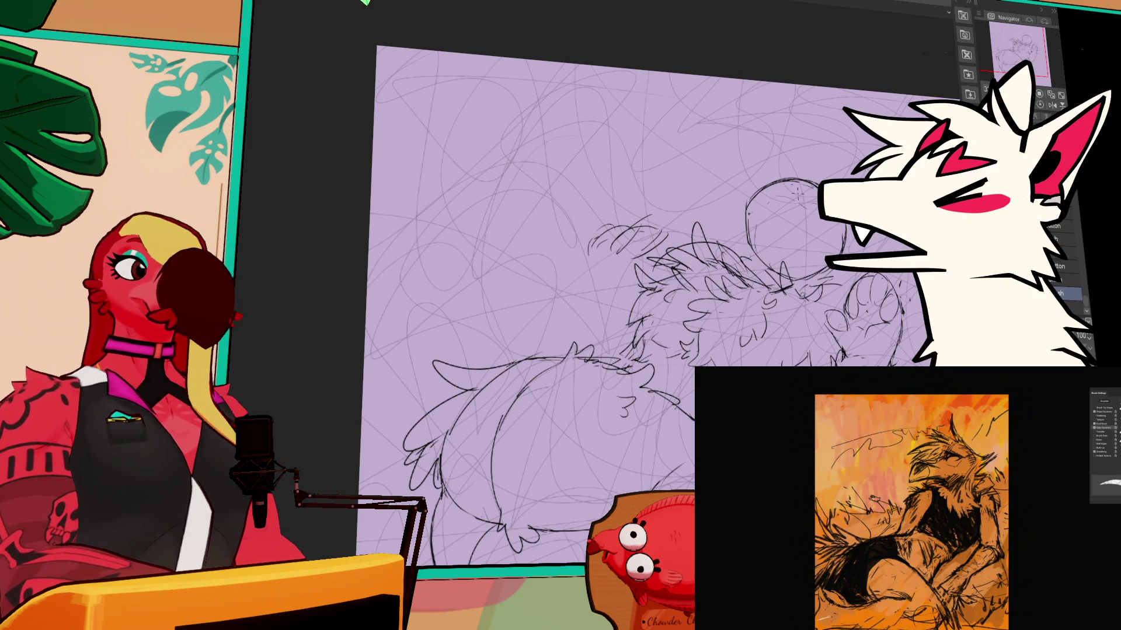
pyautogui.moveTo(801, 189); pyautogui.dragTo(788, 257)
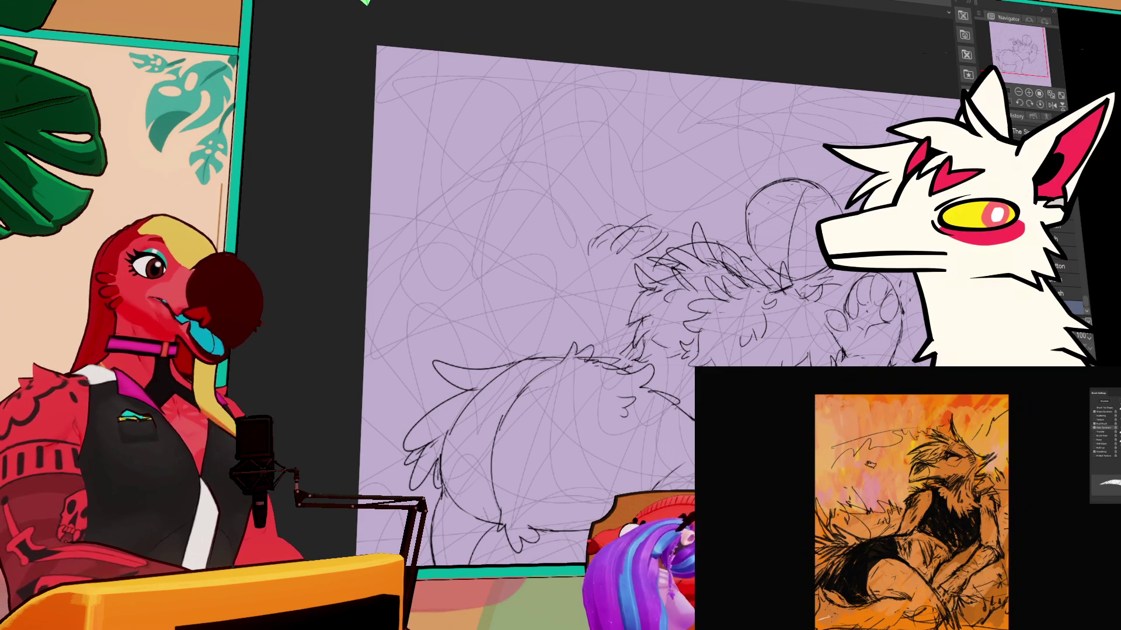
pyautogui.scroll(-2, 752, 303)
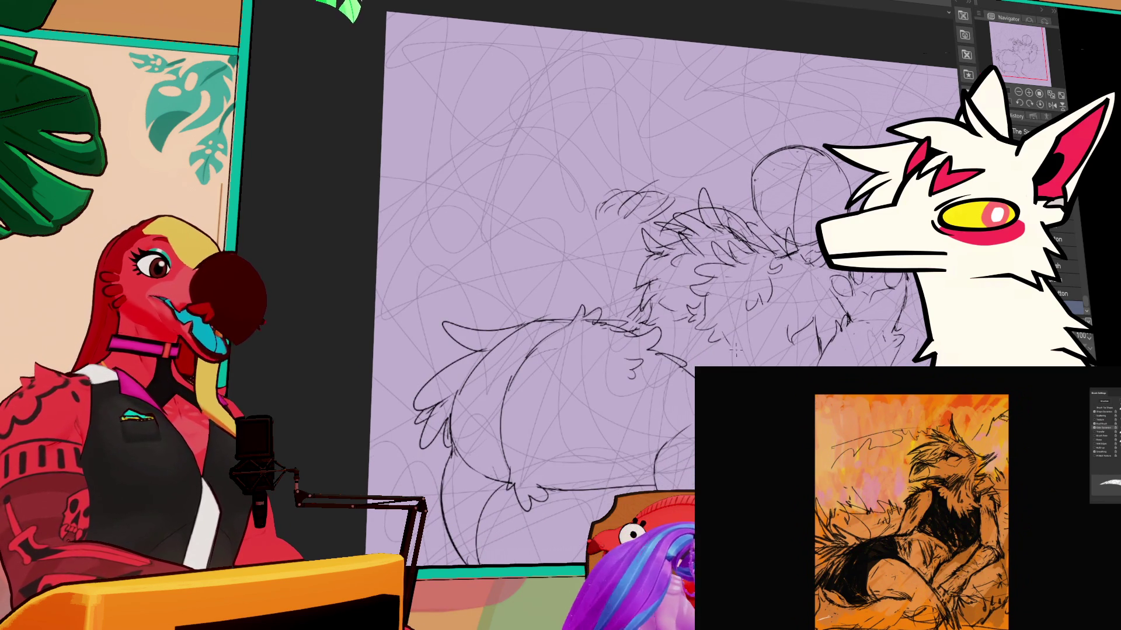
# Step: Draw a small left and a small right oval eye inside the head circle
pyautogui.scroll(4, 779, 260)
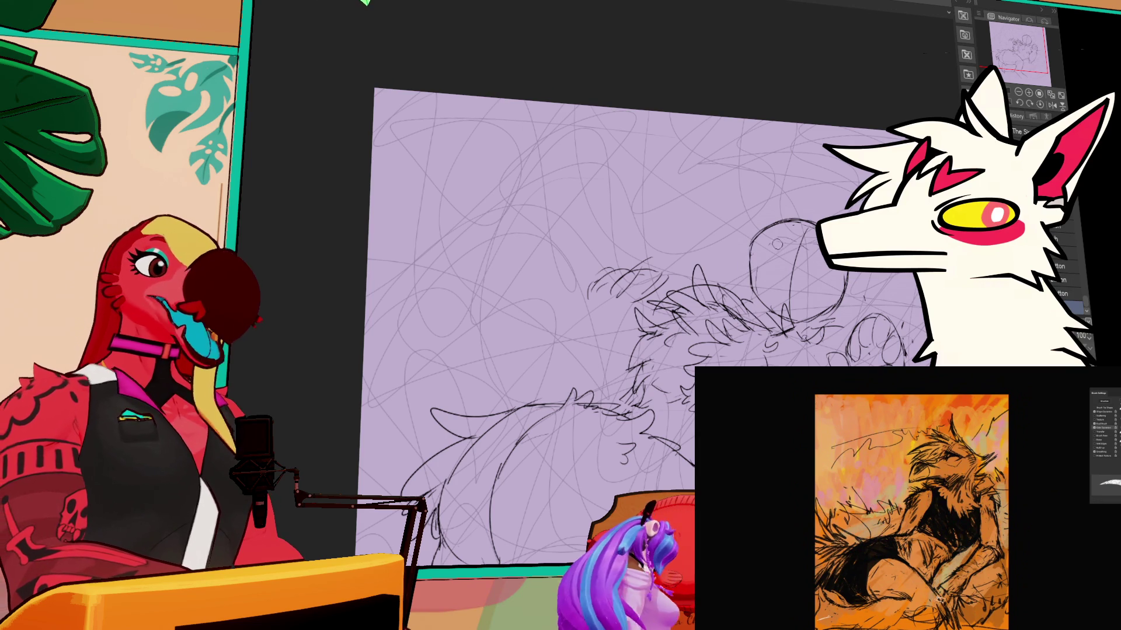
pyautogui.moveTo(773, 257); pyautogui.dragTo(770, 280)
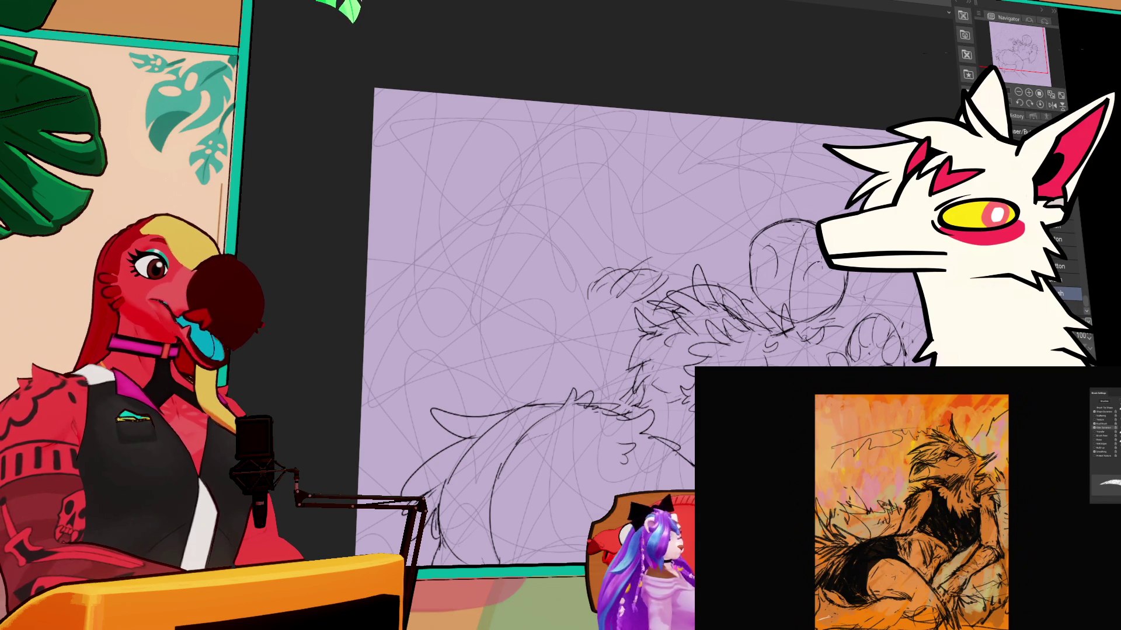
pyautogui.moveTo(814, 265); pyautogui.dragTo(822, 279)
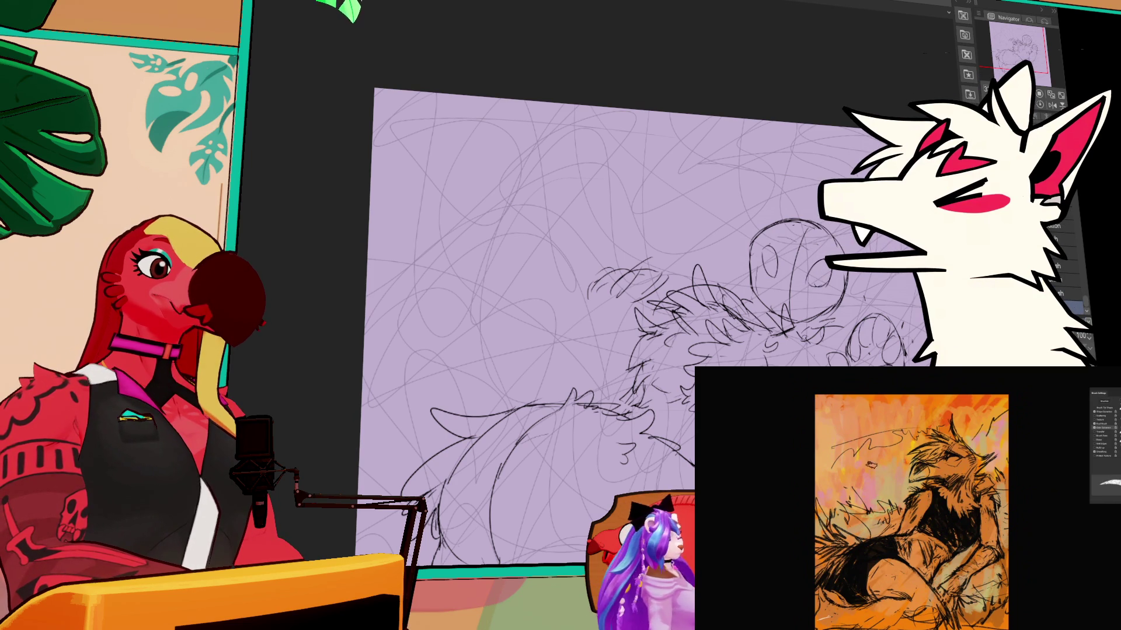
pyautogui.scroll(-3, 649, 298)
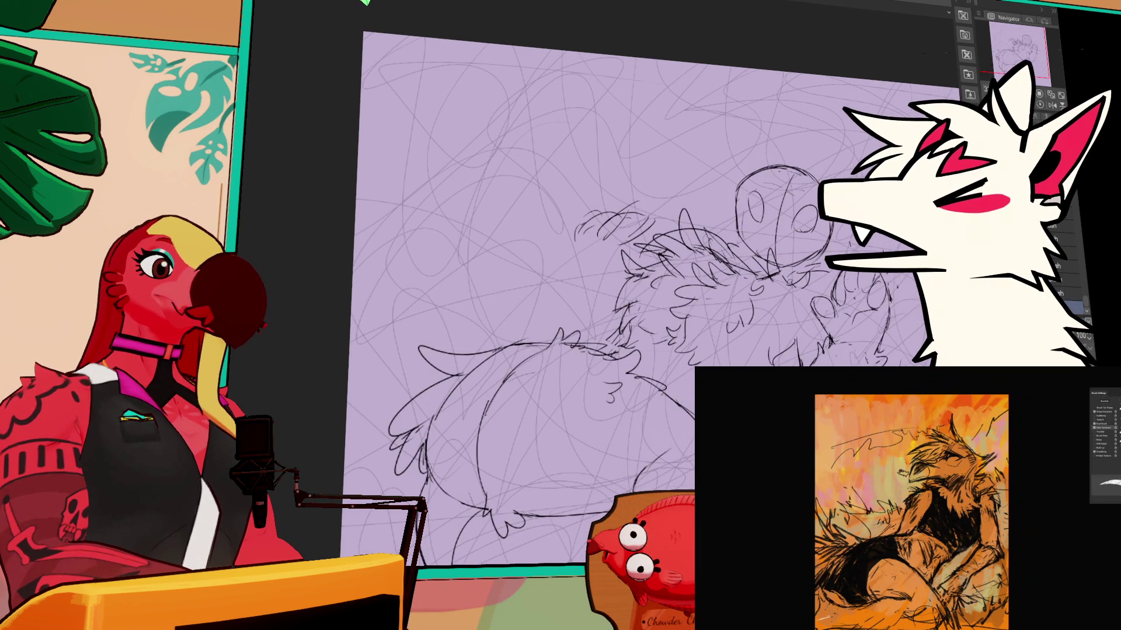
pyautogui.scroll(-2, 649, 299)
pyautogui.scroll(-2, 650, 298)
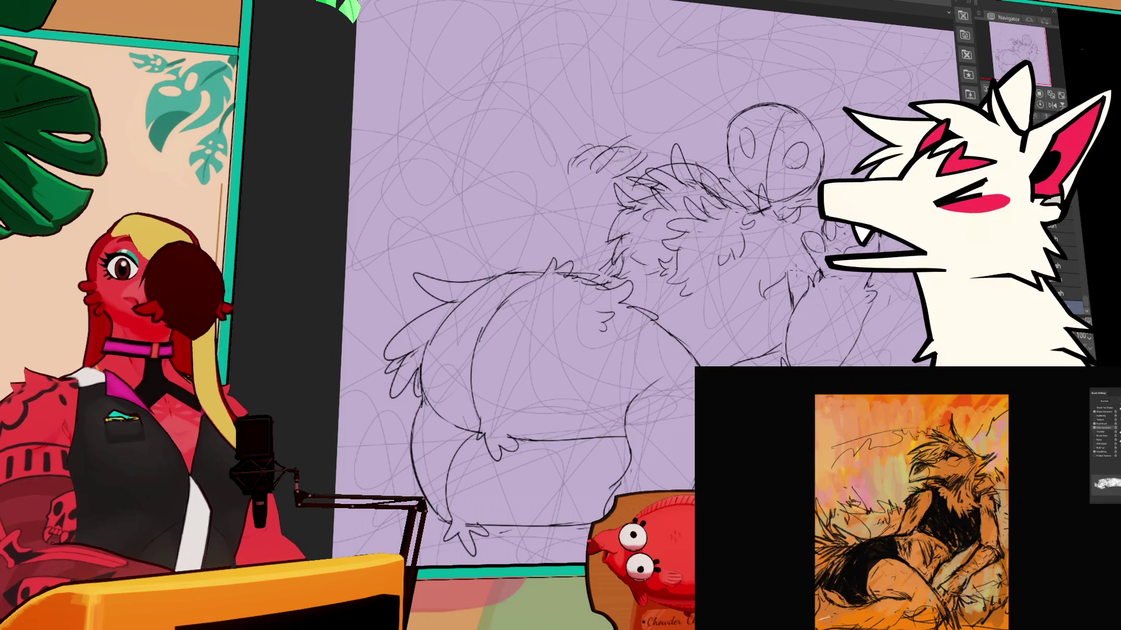
pyautogui.moveTo(837, 249); pyautogui.dragTo(851, 271)
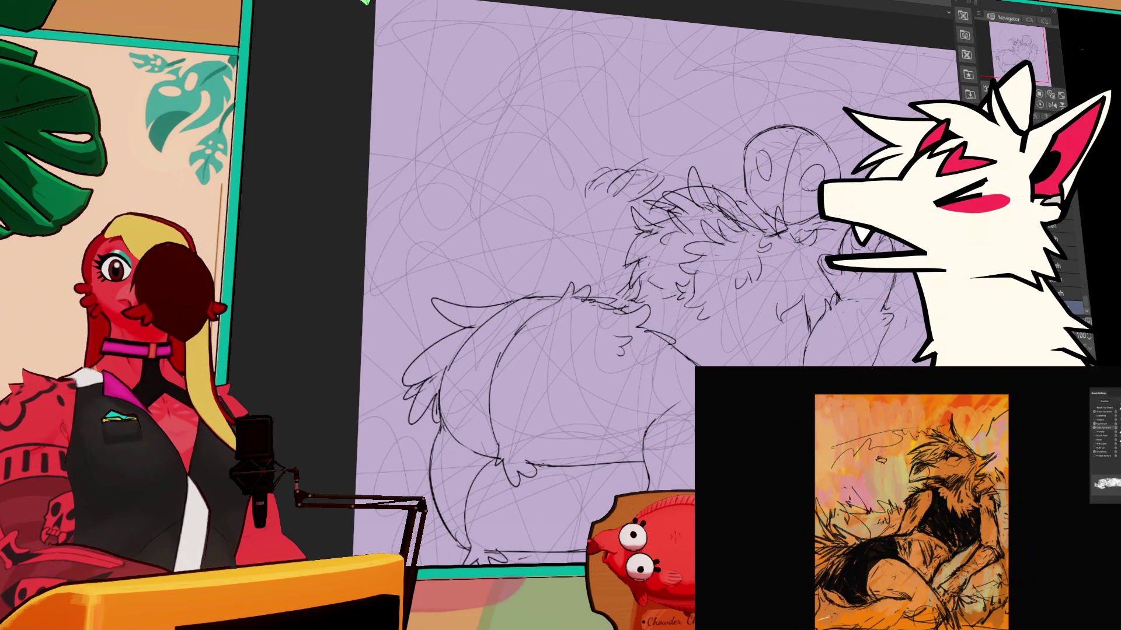
pyautogui.press('F5')
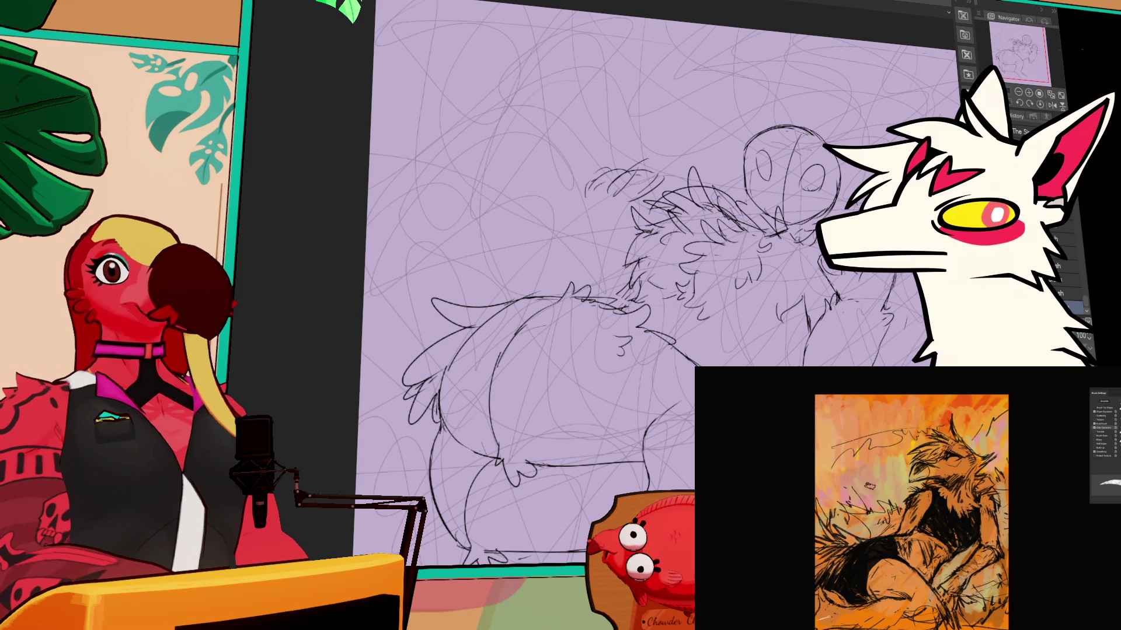
pyautogui.press(']')
pyautogui.press('[')
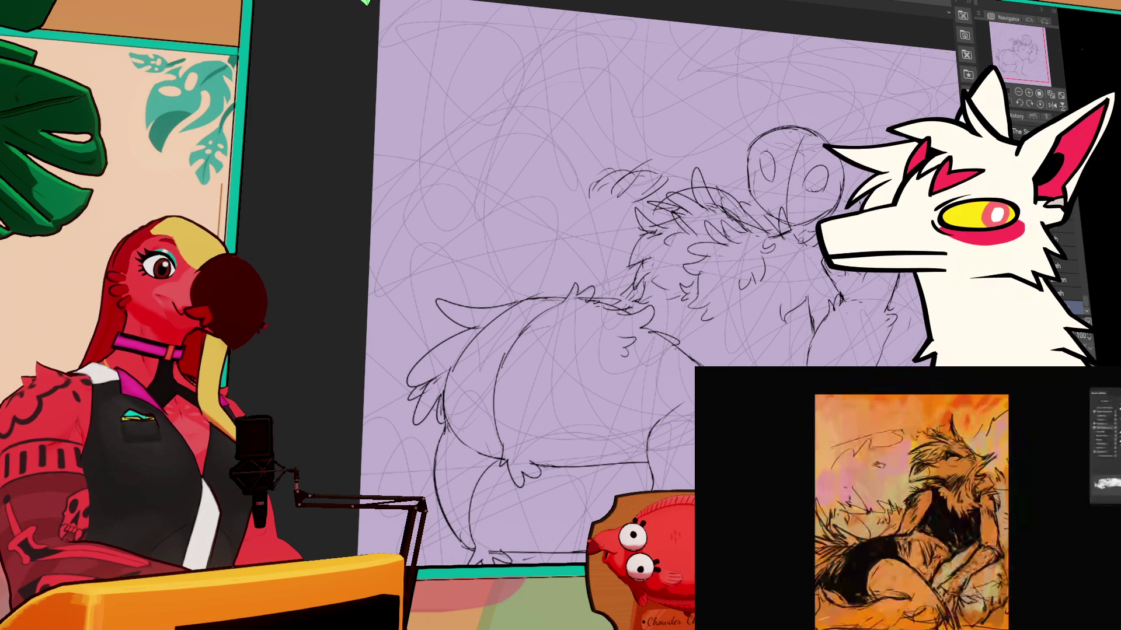
# Step: Select a small area beside the head, then clear the selection
pyautogui.moveTo(873, 291); pyautogui.dragTo(877, 276)
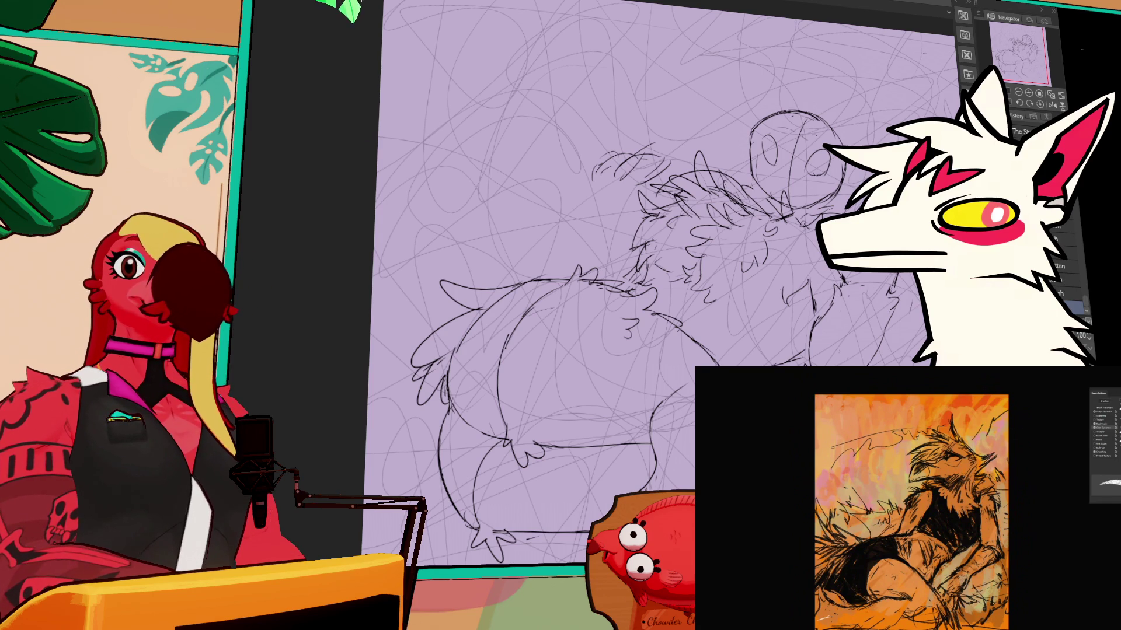
pyautogui.moveTo(870, 236); pyautogui.dragTo(893, 251)
pyautogui.hotkey('ctrl', 'd')
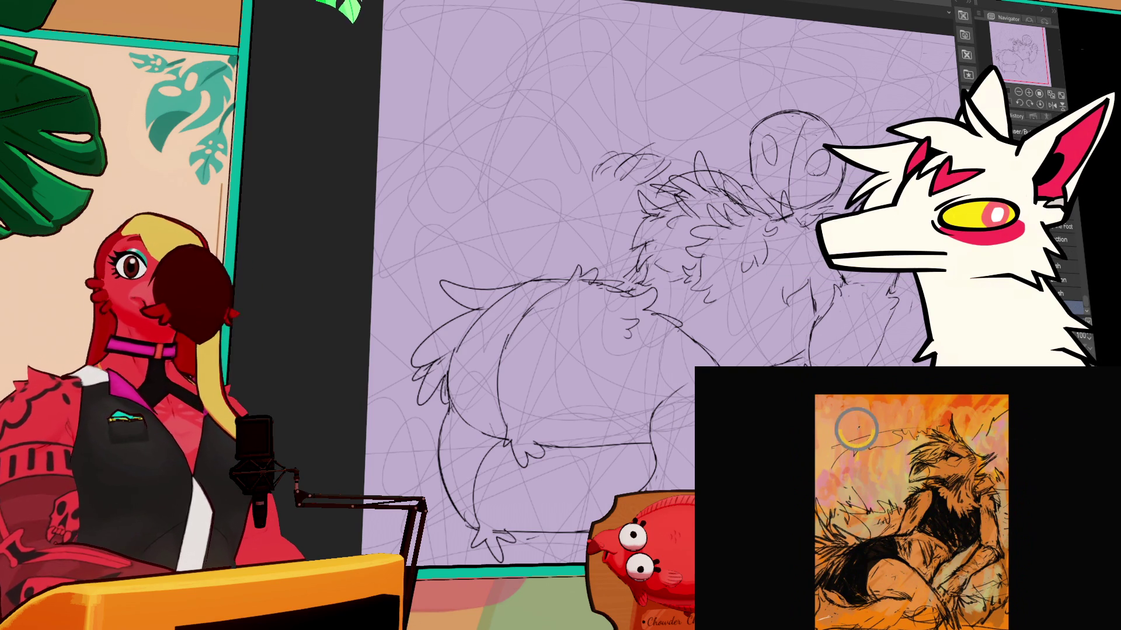
# Step: Return to the Eraser tool and mark an oval area around the creature's eye
pyautogui.press('p')
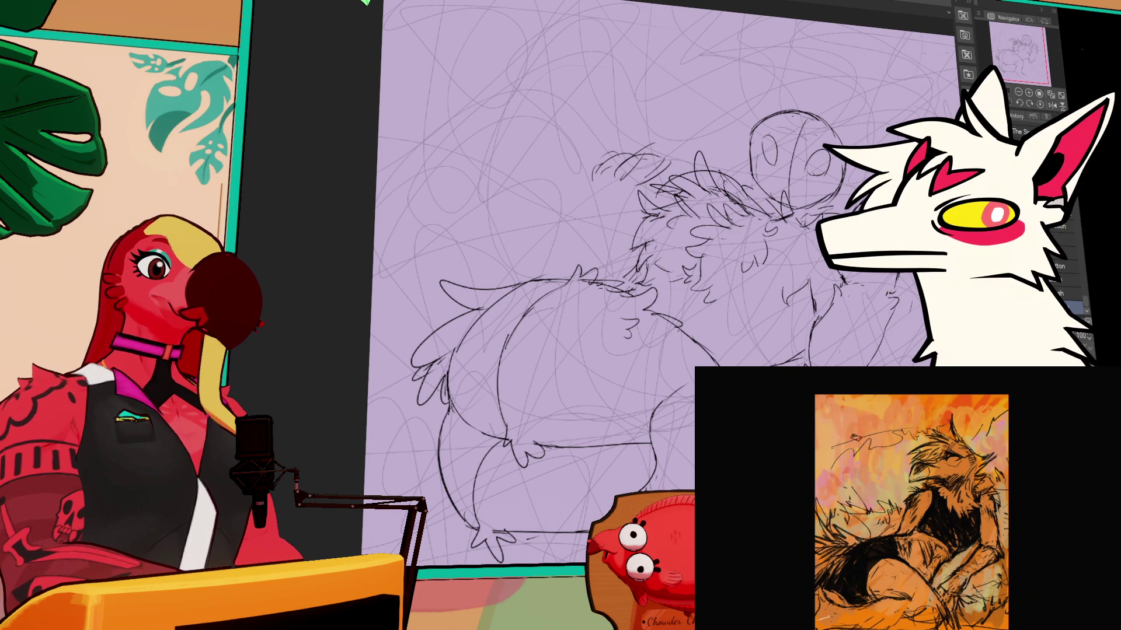
pyautogui.moveTo(583, 292); pyautogui.dragTo(610, 339)
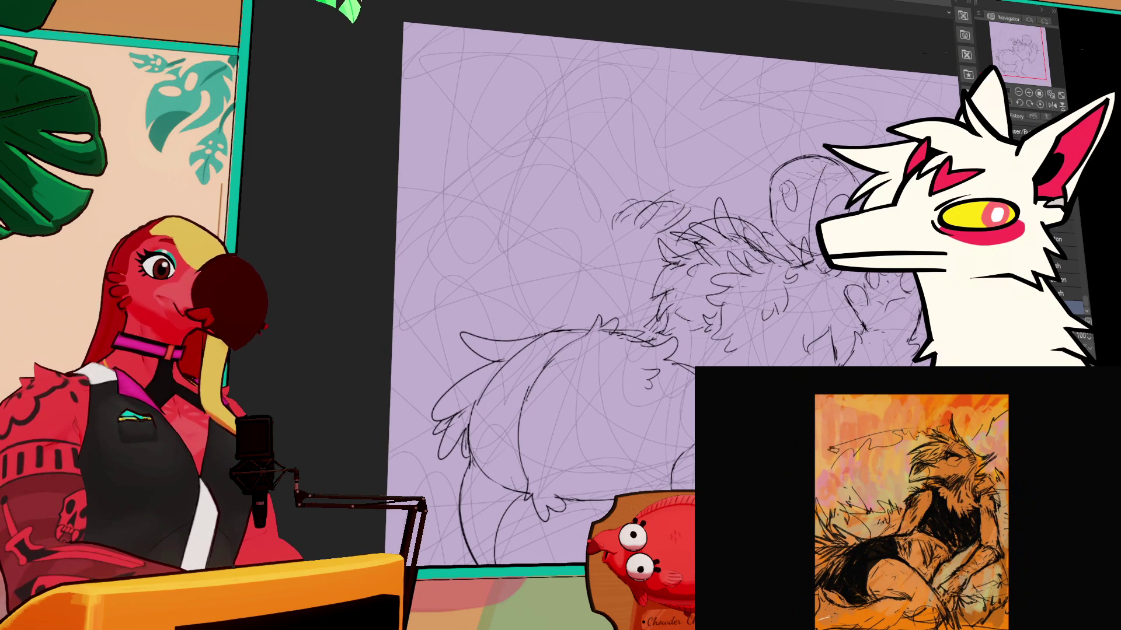
pyautogui.press('m')
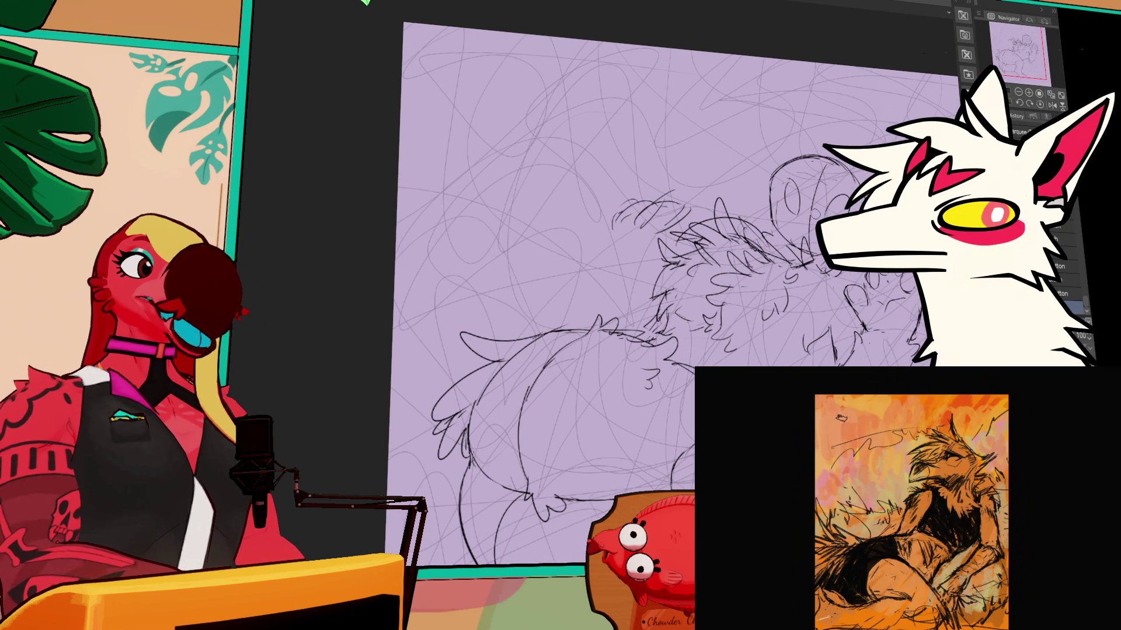
pyautogui.press('e')
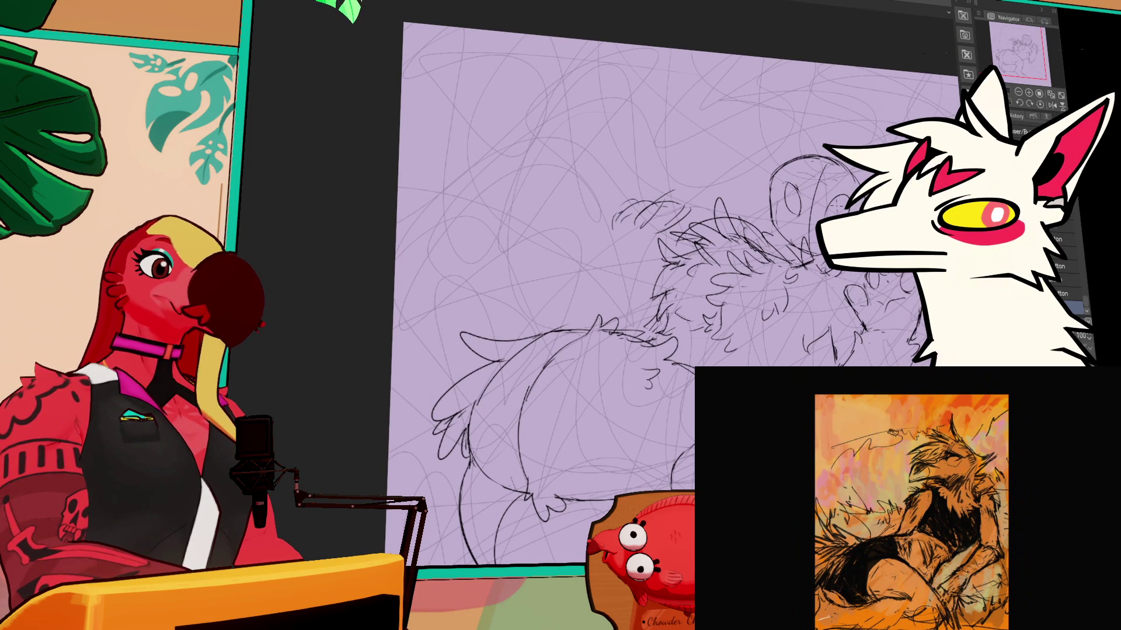
pyautogui.press('e')
pyautogui.press('e')
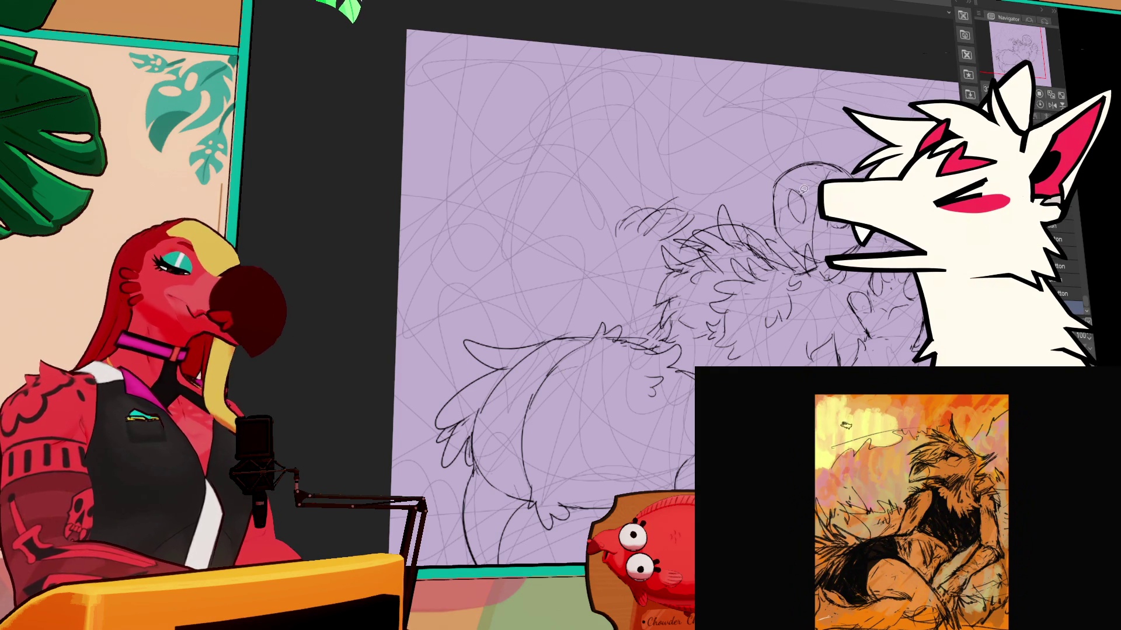
pyautogui.moveTo(782, 178); pyautogui.dragTo(812, 233)
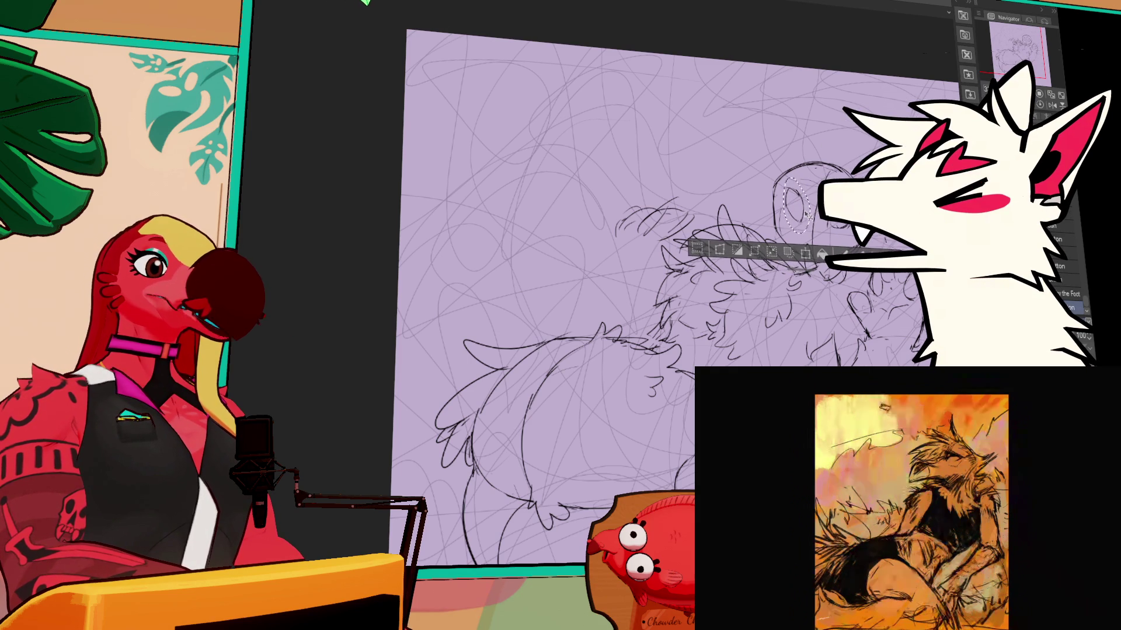
pyautogui.hotkey('ctrl', 'd')
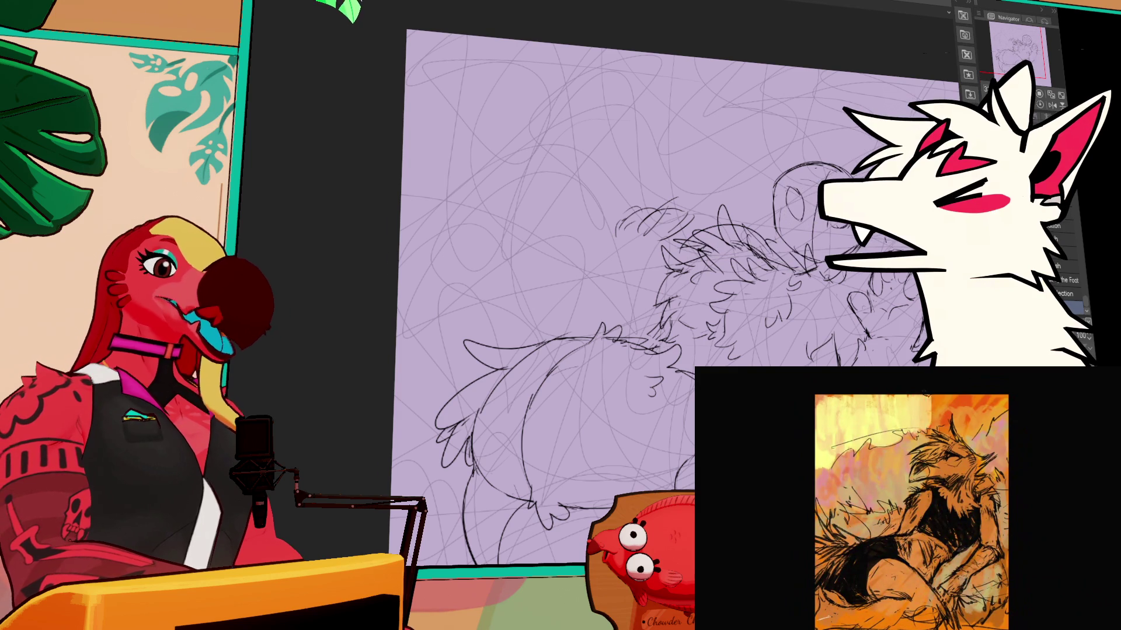
pyautogui.moveTo(820, 220); pyautogui.dragTo(843, 238)
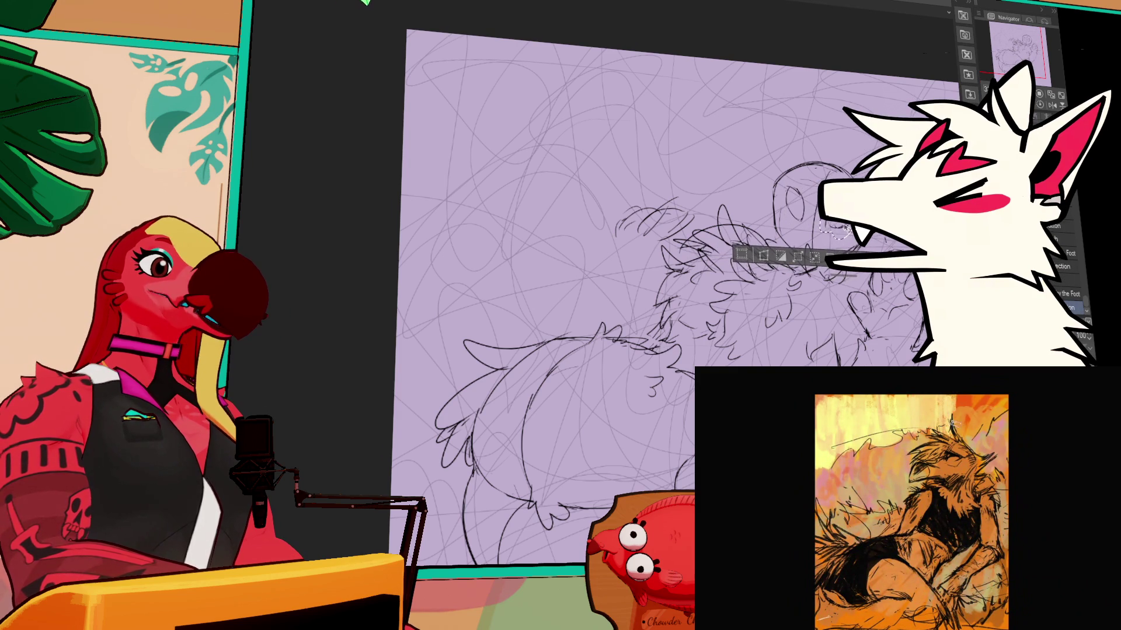
pyautogui.hotkey('ctrl', 'd')
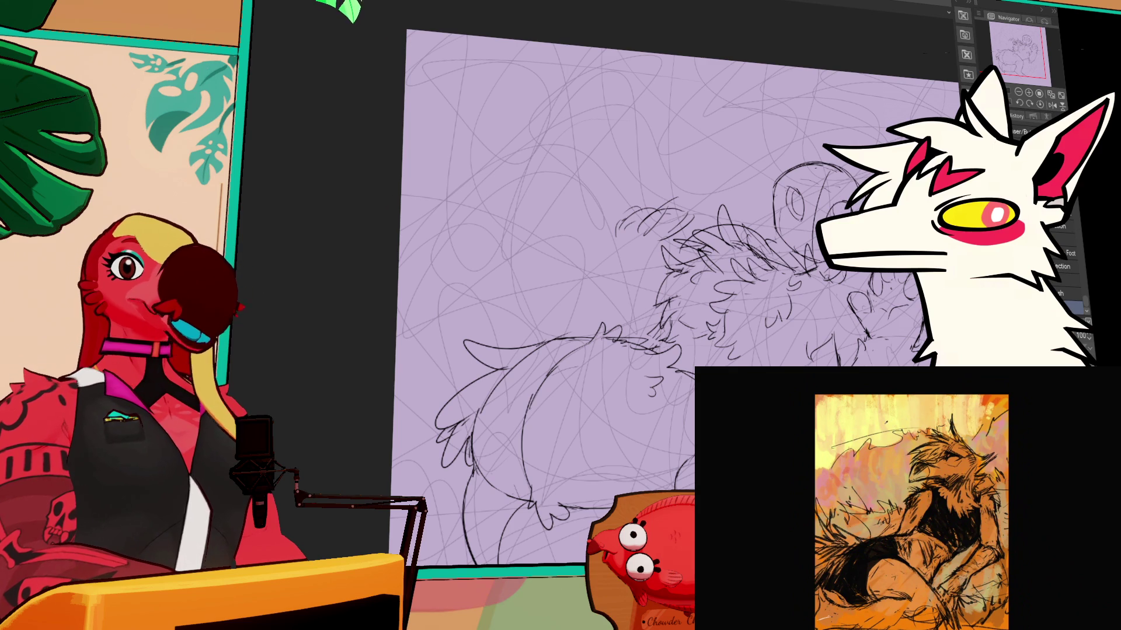
pyautogui.scroll(1, 671, 291)
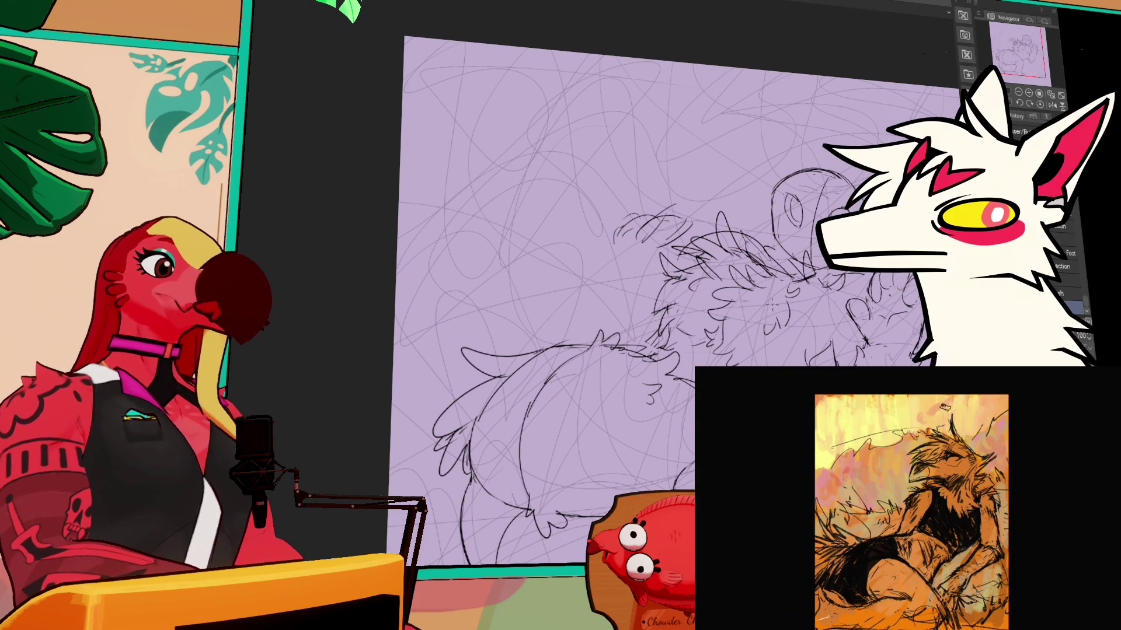
# Step: Step down to the lower layer and add a short horizontal pencil stroke to the sketch
pyautogui.scroll(-2, 771, 300)
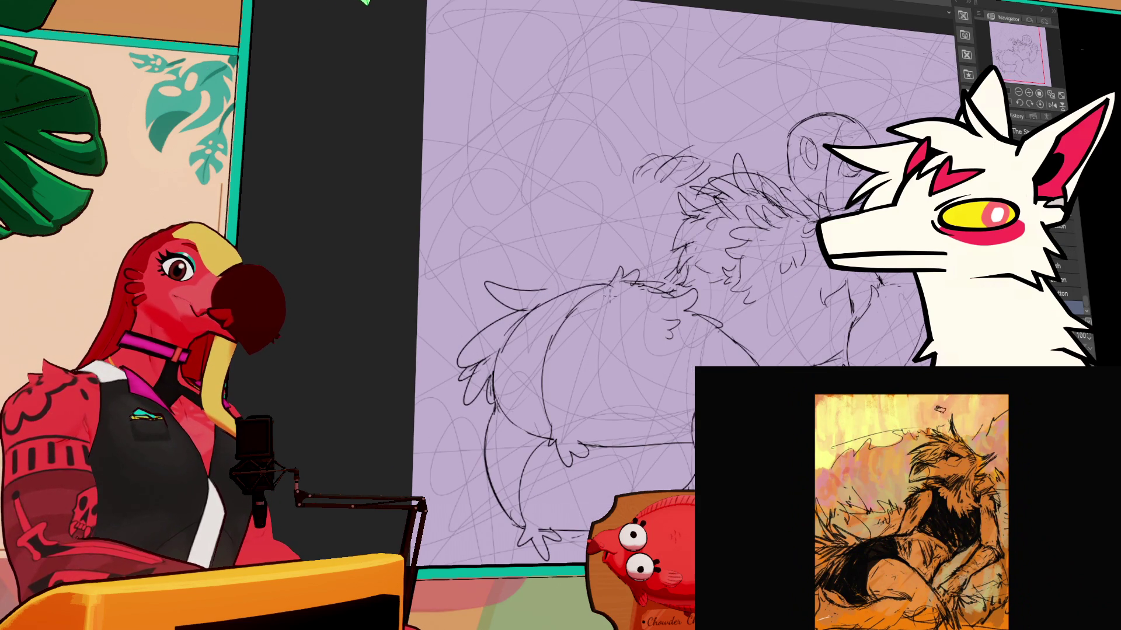
pyautogui.scroll(1, 671, 292)
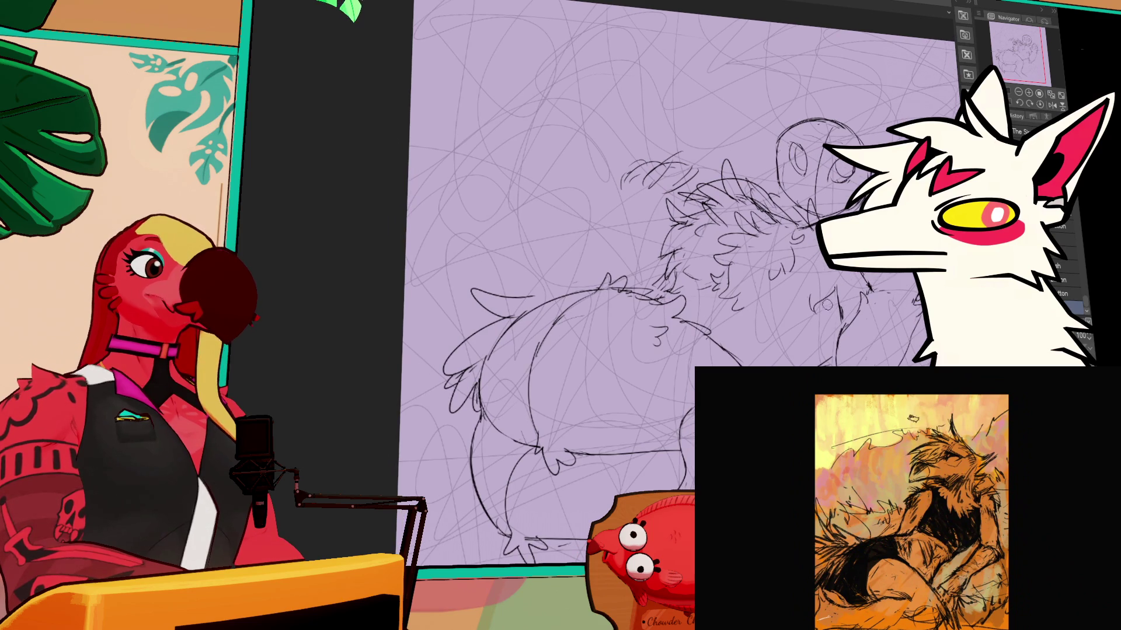
pyautogui.hotkey('alt', ']')
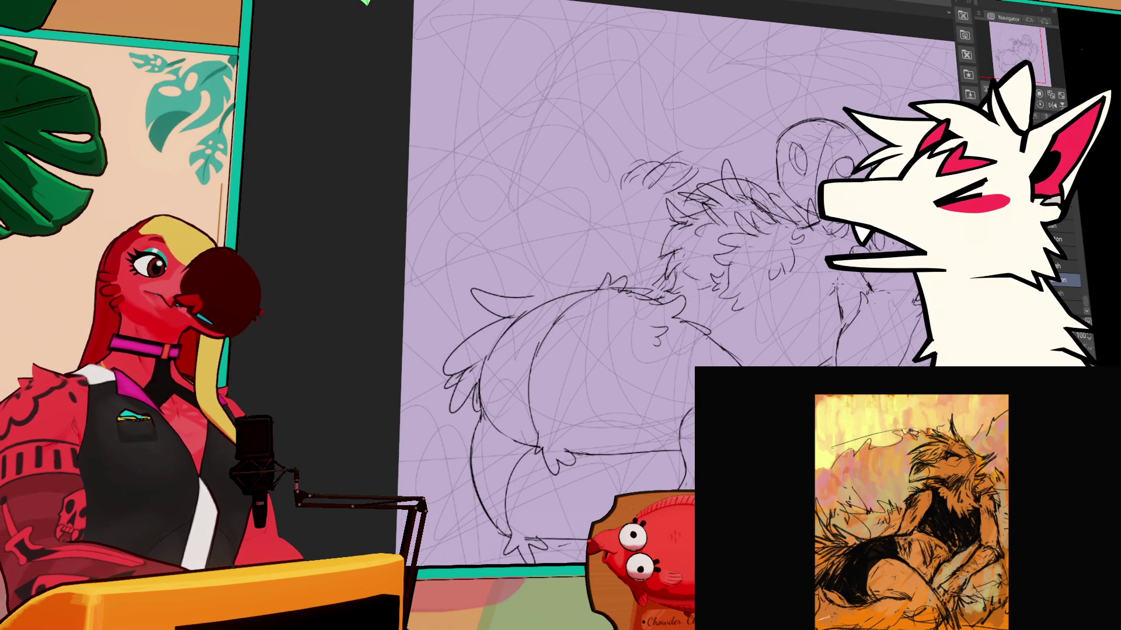
pyautogui.hotkey('alt', '[')
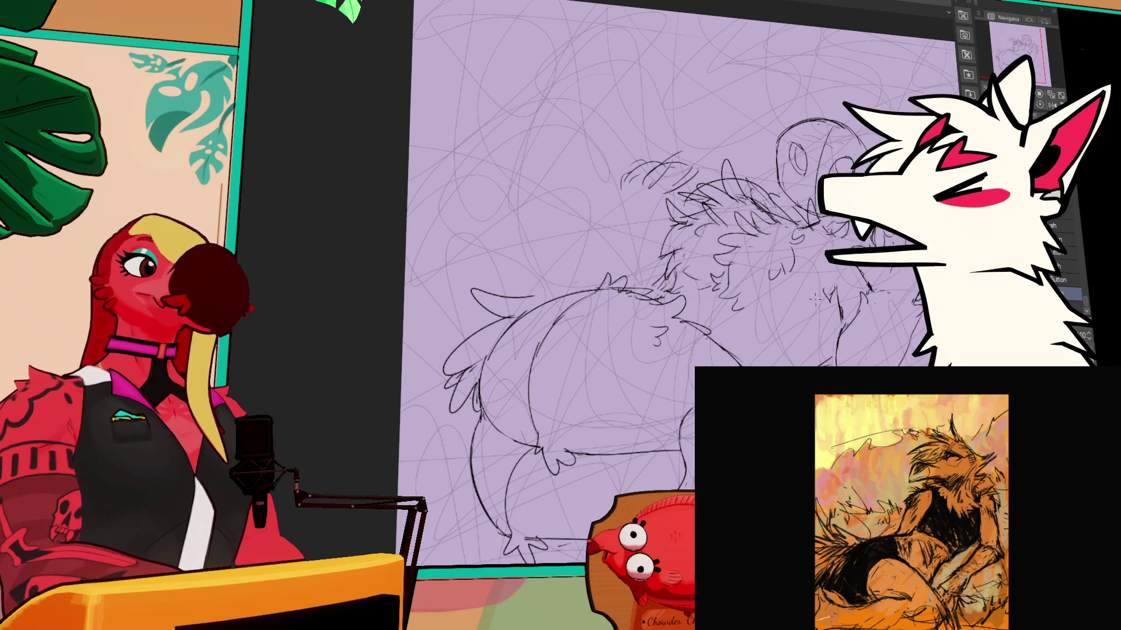
pyautogui.hotkey('alt', '[')
pyautogui.moveTo(793, 303); pyautogui.dragTo(761, 306)
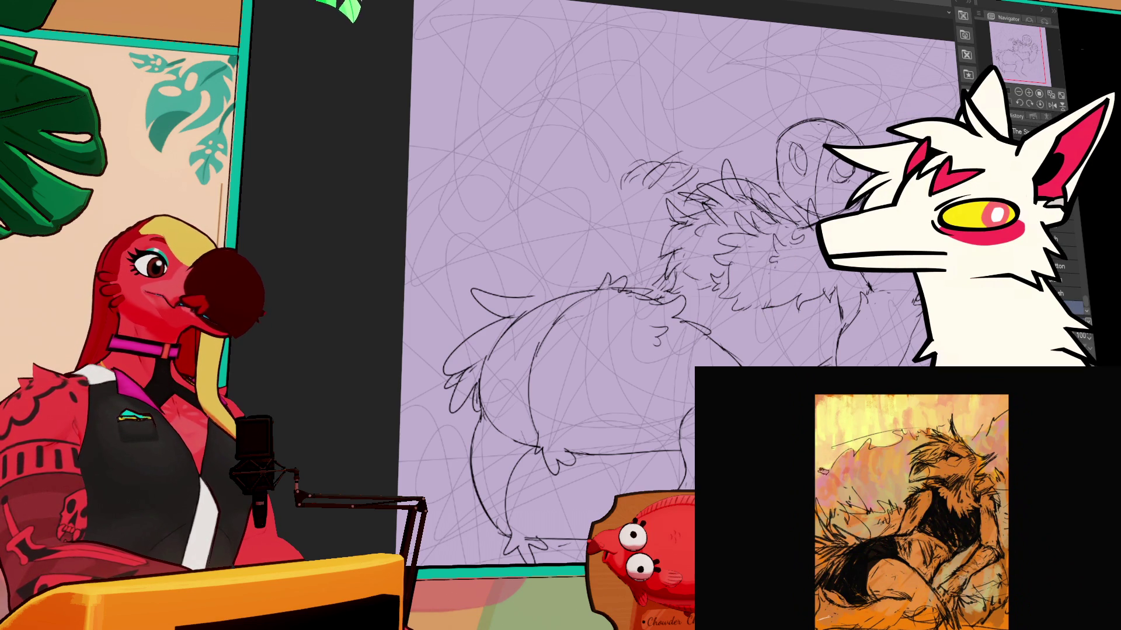
pyautogui.scroll(2, 654, 292)
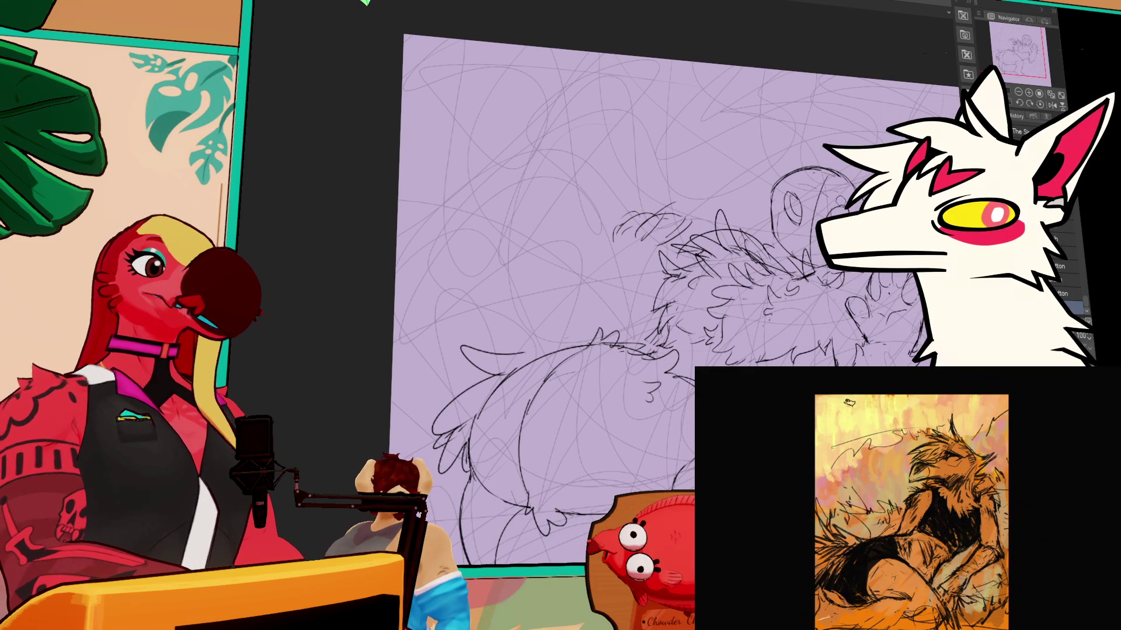
pyautogui.click(1068, 294)
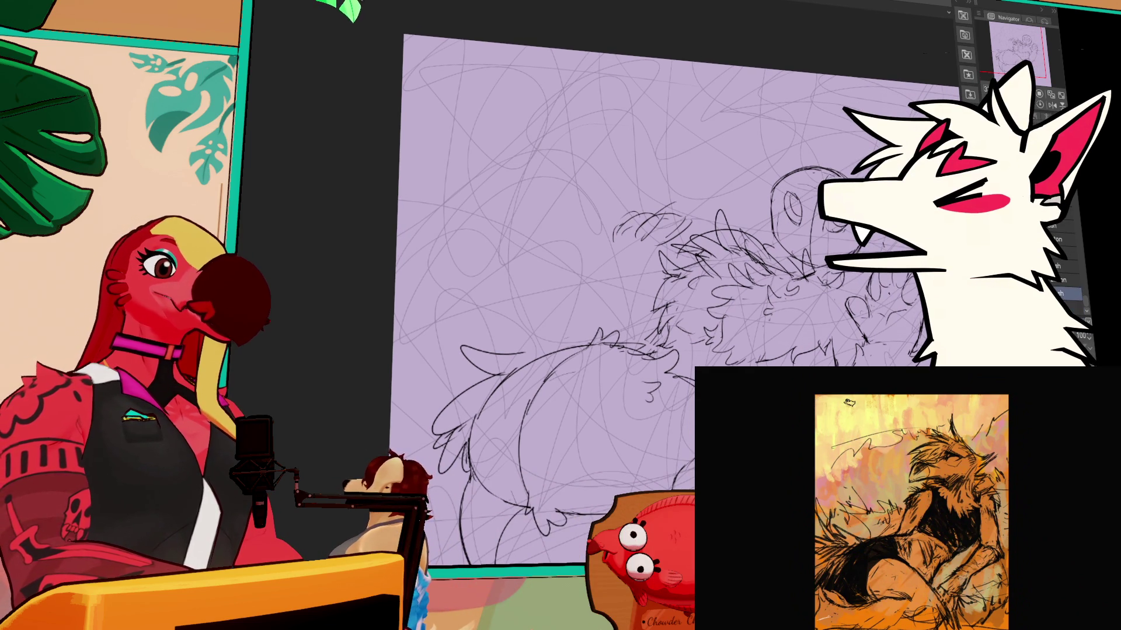
# Step: Choose the freehand Lasso selection and loop it around the front foot sketch
pyautogui.click(1068, 306)
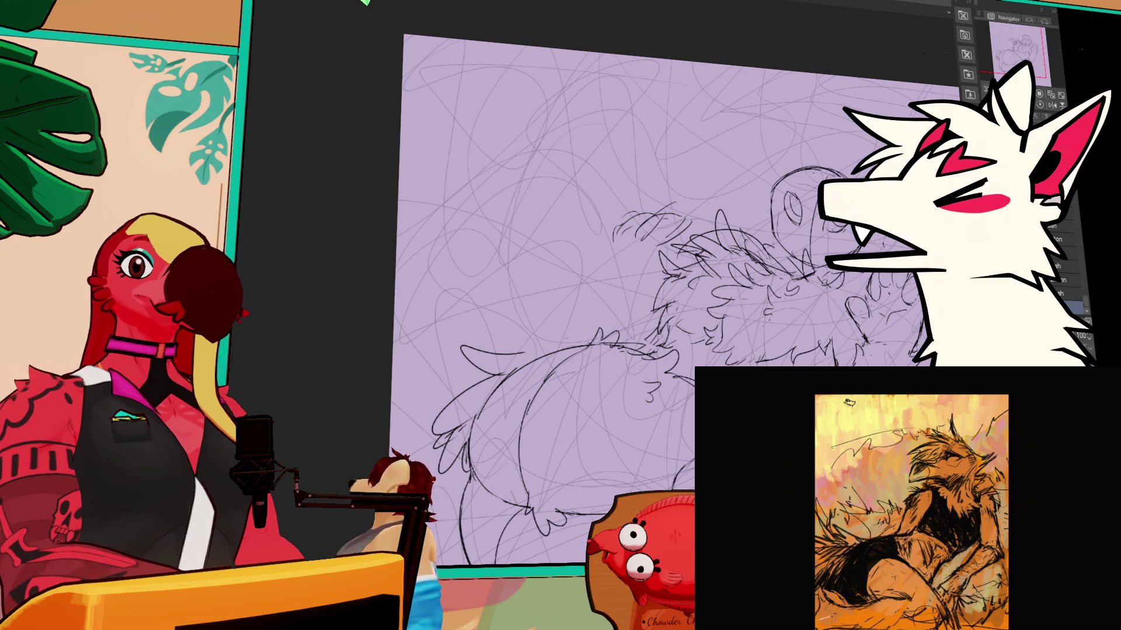
pyautogui.moveTo(642, 291); pyautogui.dragTo(648, 304)
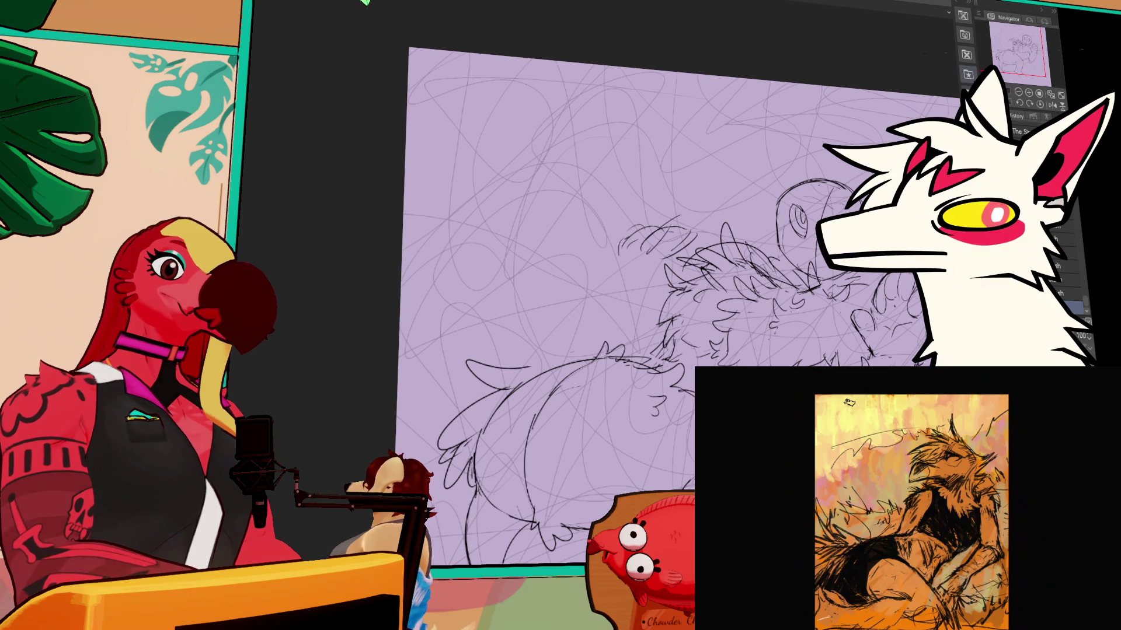
pyautogui.moveTo(642, 292); pyautogui.dragTo(624, 240)
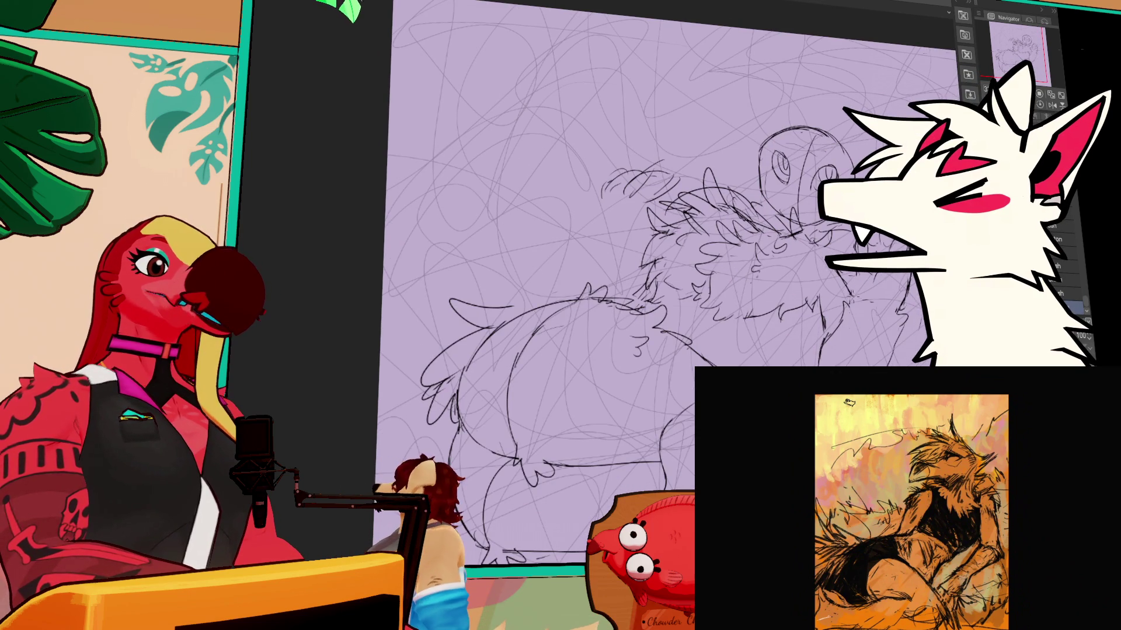
pyautogui.moveTo(642, 291); pyautogui.dragTo(645, 271)
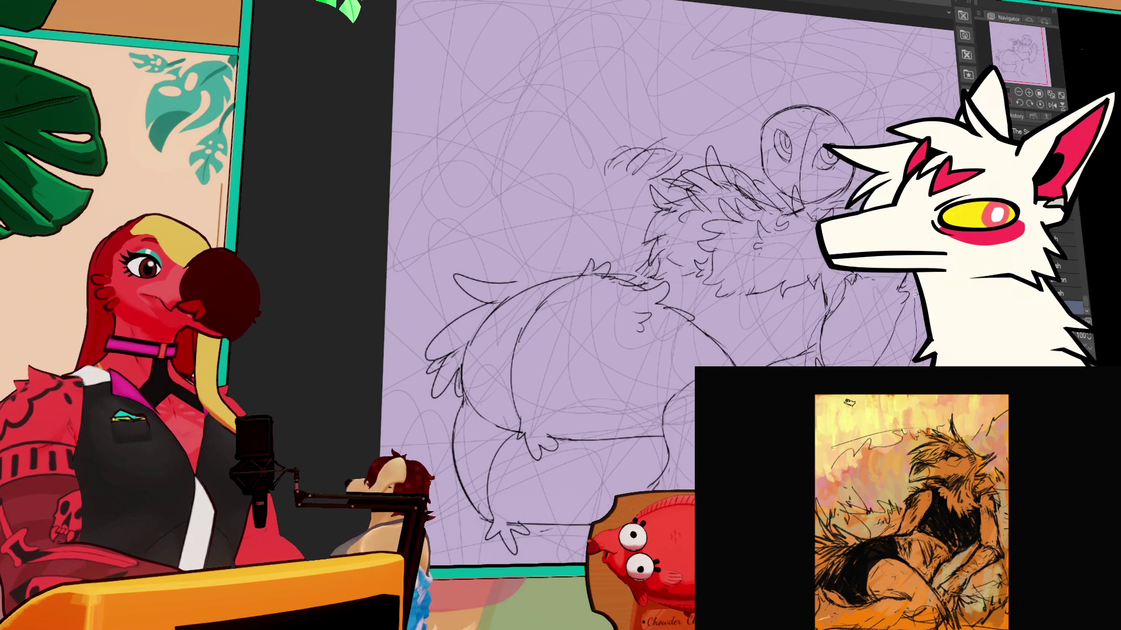
pyautogui.moveTo(874, 298); pyautogui.dragTo(845, 363)
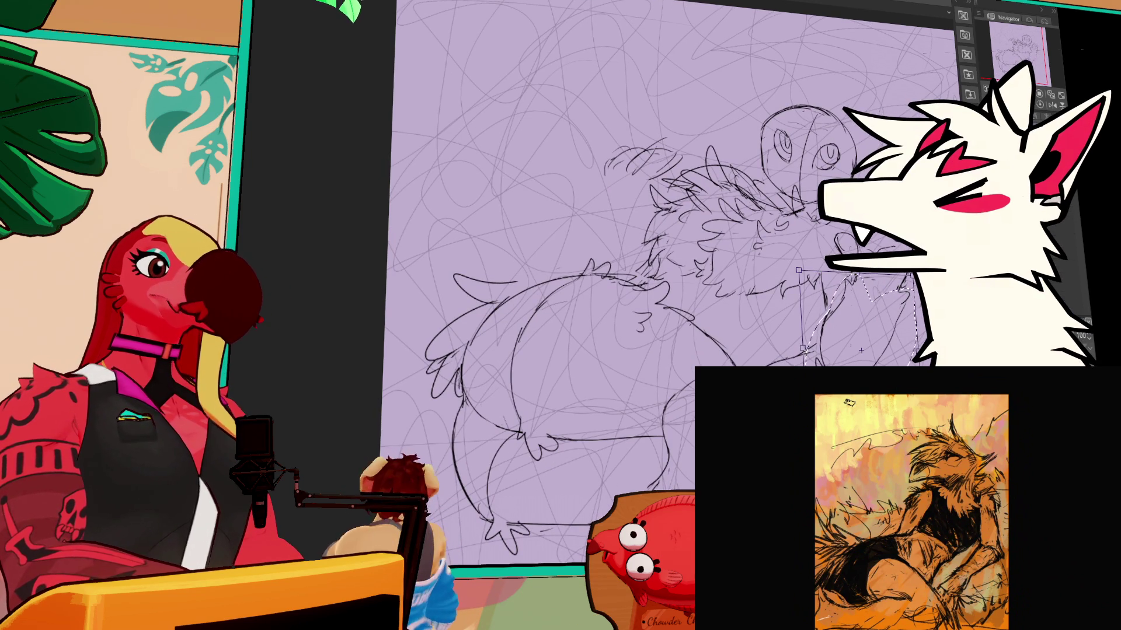
# Step: Resize the selected foot slightly from its lower-left corner with Ctrl+T
pyautogui.hotkey('ctrl', 't')
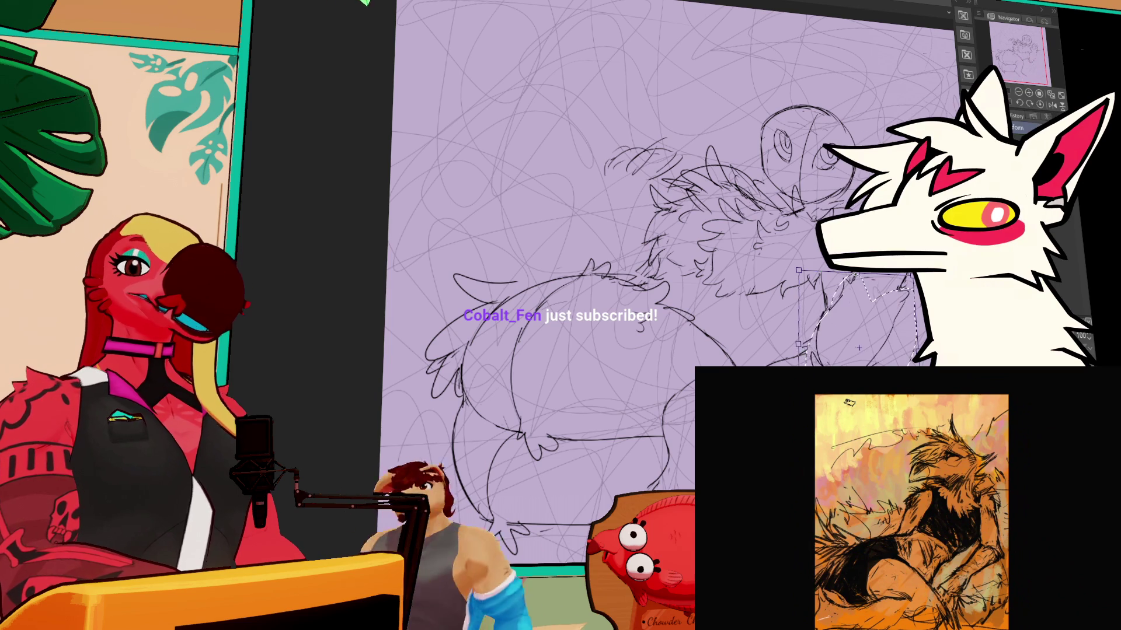
pyautogui.moveTo(860, 350); pyautogui.dragTo(857, 345)
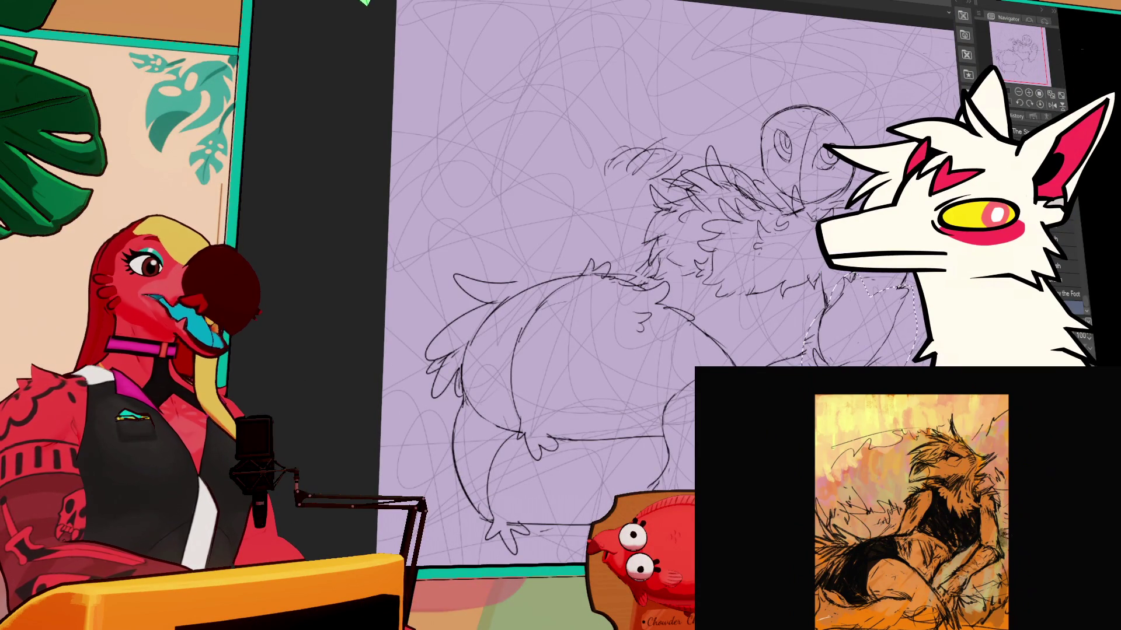
pyautogui.press('Return')
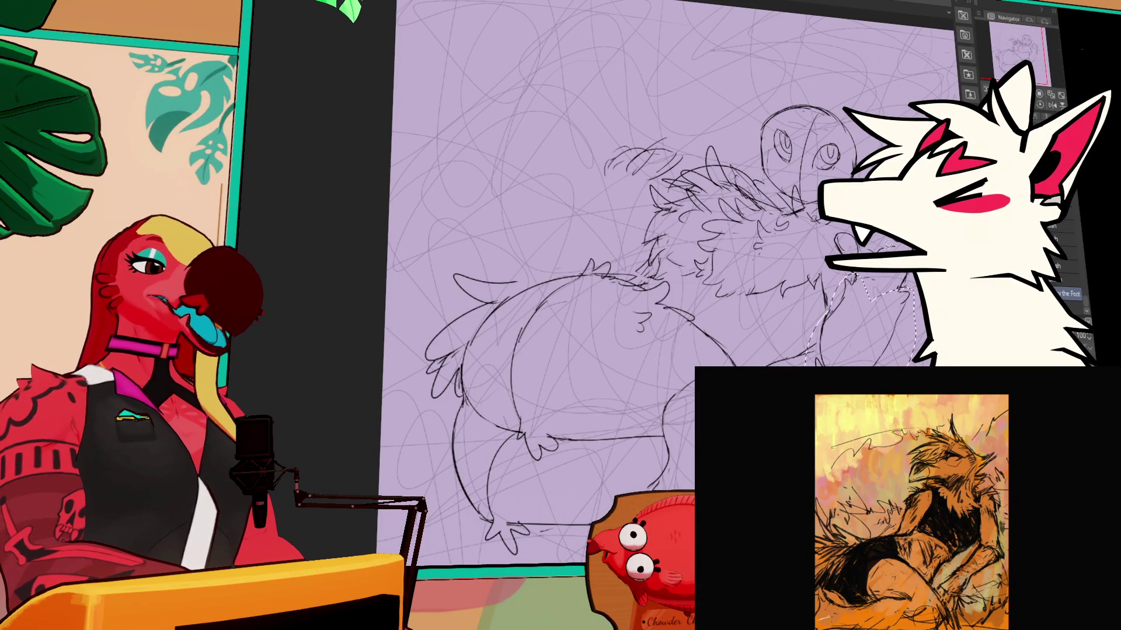
# Step: Raise the foot slightly, then undo and redo the move
pyautogui.hotkey('ctrl', 't')
pyautogui.moveTo(834, 342); pyautogui.dragTo(833, 333)
pyautogui.press('Return')
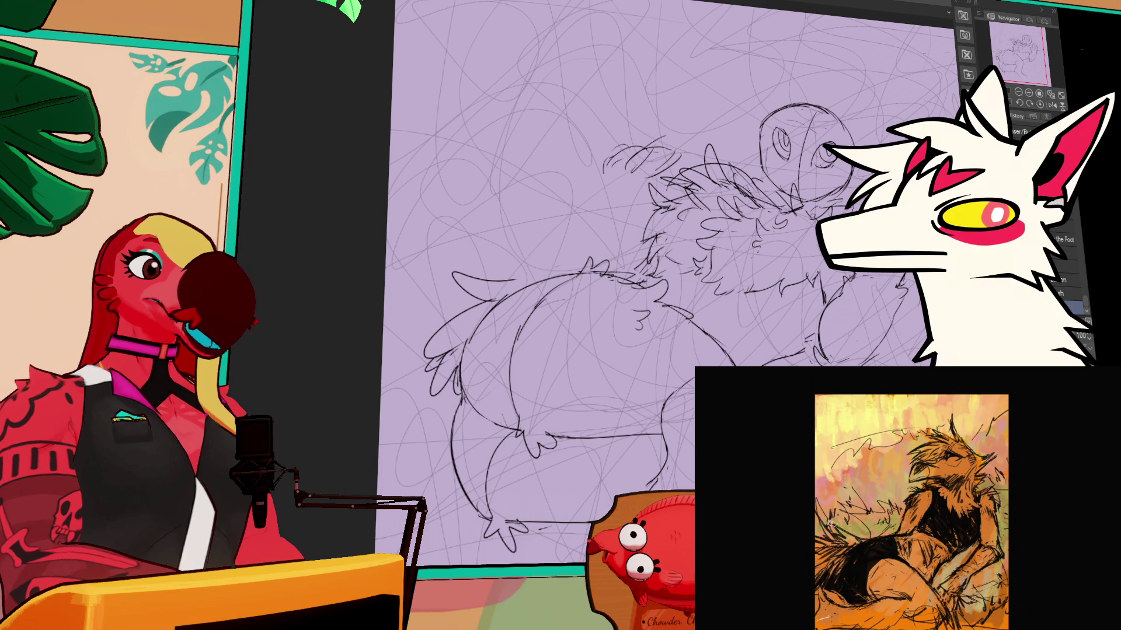
pyautogui.hotkey('ctrl', 'z')
pyautogui.hotkey('ctrl', 'z')
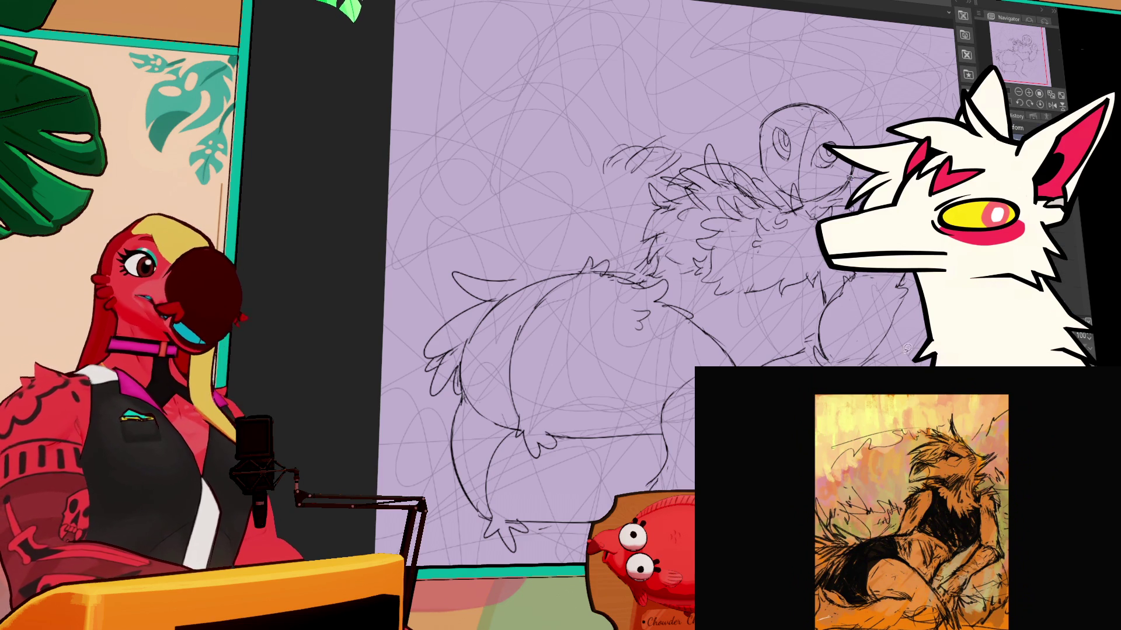
pyautogui.hotkey('ctrl', 'y')
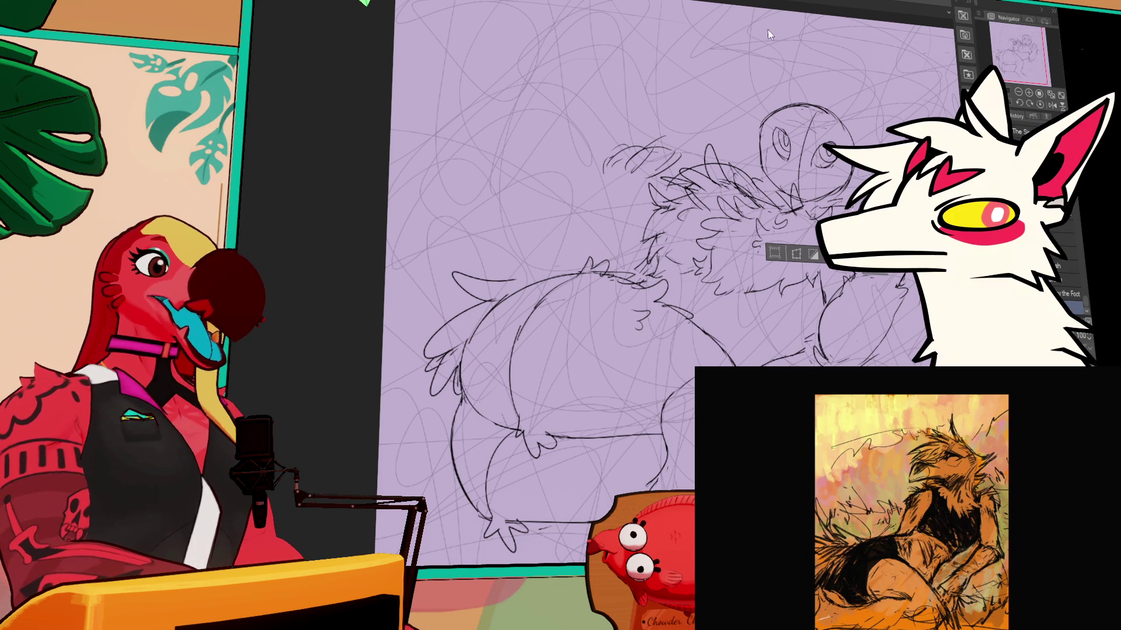
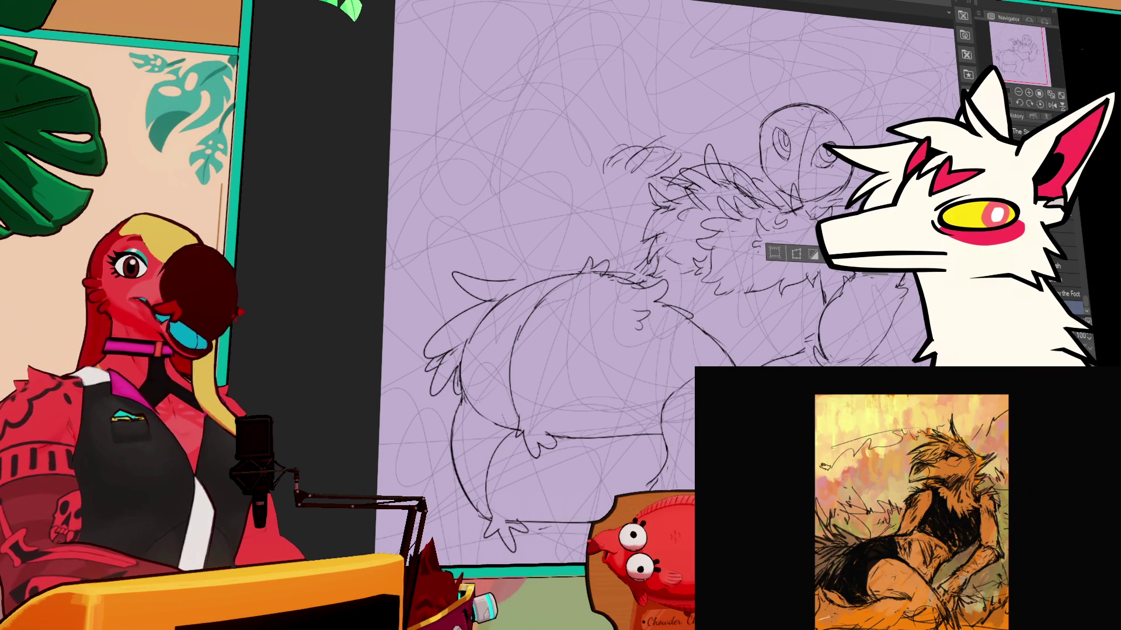
# Step: Clear the selection and sketch an arcing pencil line over the creature's head, redoing one stroke
pyautogui.hotkey('ctrl', 'd')
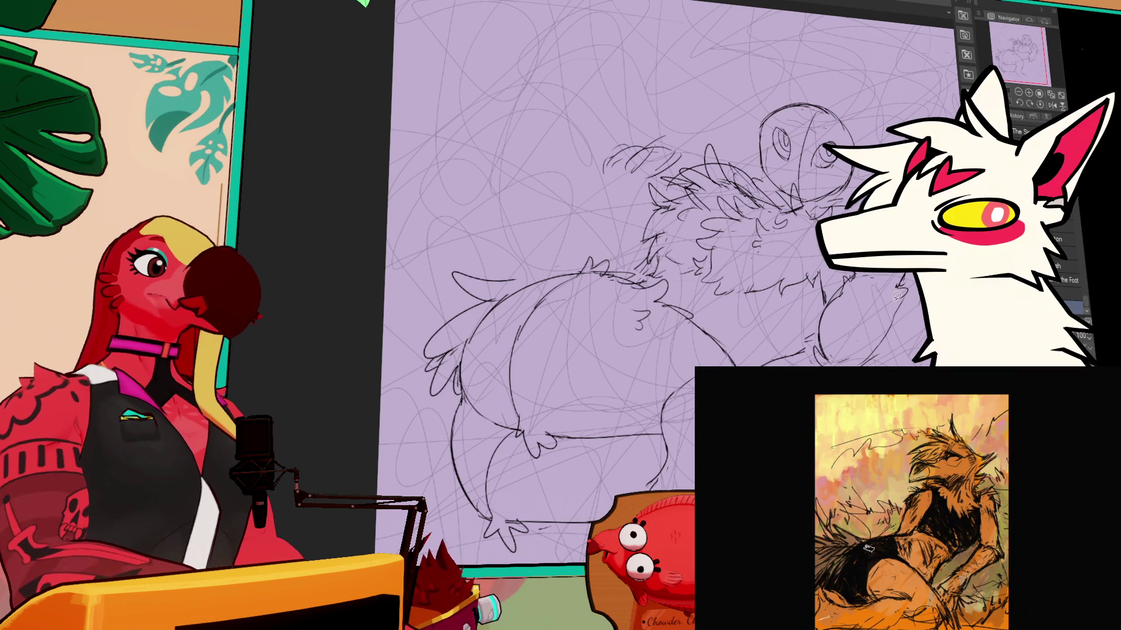
pyautogui.scroll(3, 663, 280)
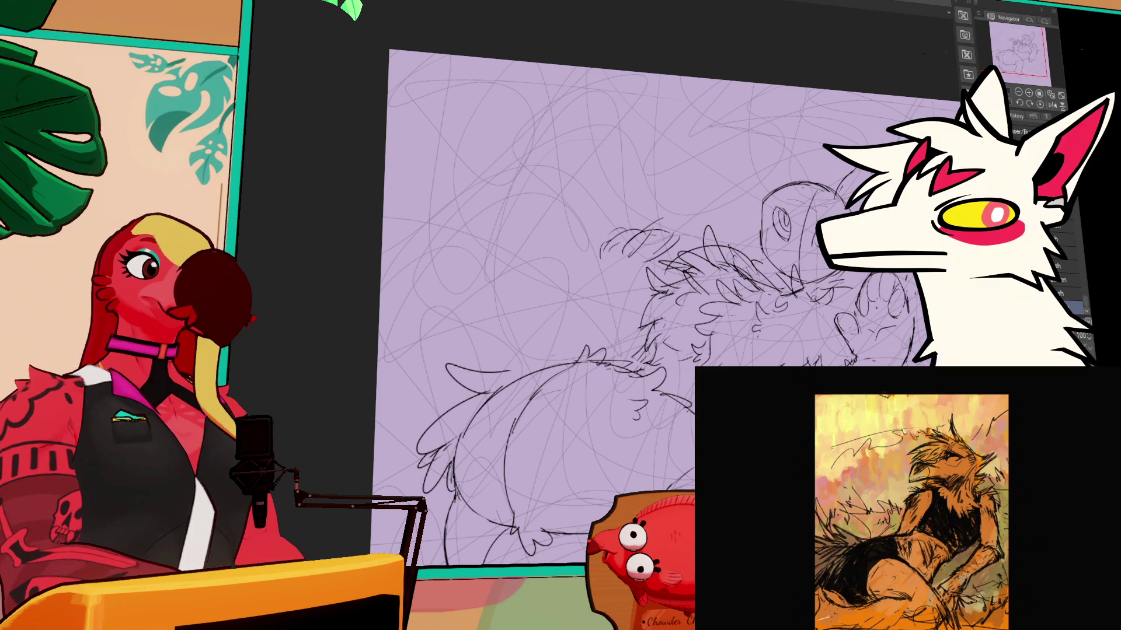
pyautogui.moveTo(805, 150); pyautogui.dragTo(806, 172)
pyautogui.moveTo(782, 129)
pyautogui.mouseDown()
pyautogui.moveTo(766, 178)
pyautogui.moveTo(809, 116)
pyautogui.mouseUp()
pyautogui.hotkey('ctrl', 'z')
pyautogui.moveTo(769, 169); pyautogui.dragTo(822, 119)
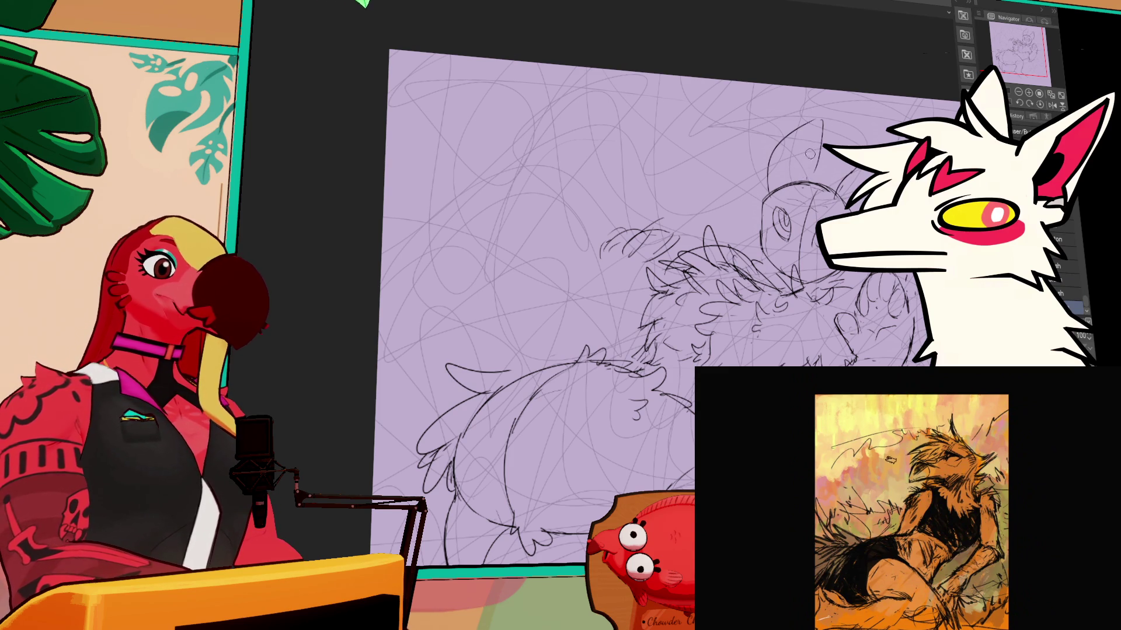
# Step: Add small marks near the head and refine the top-of-head strokes with the pencil
pyautogui.moveTo(811, 175); pyautogui.dragTo(850, 174)
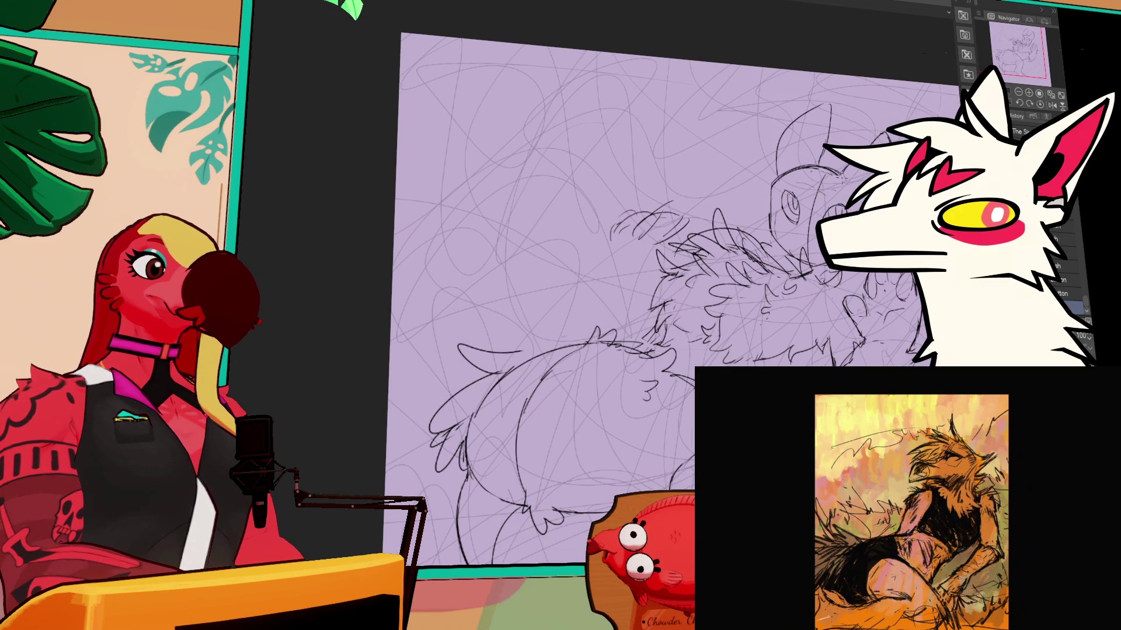
pyautogui.click(844, 178)
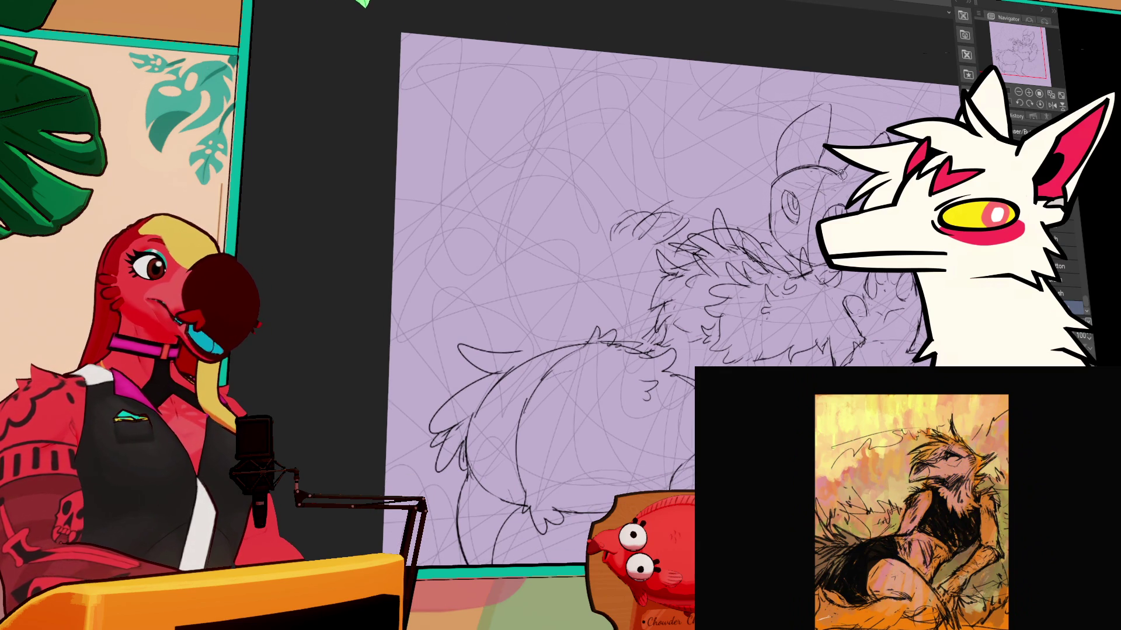
pyautogui.moveTo(779, 175)
pyautogui.mouseDown()
pyautogui.moveTo(811, 158)
pyautogui.moveTo(794, 175)
pyautogui.mouseUp()
pyautogui.press('p')
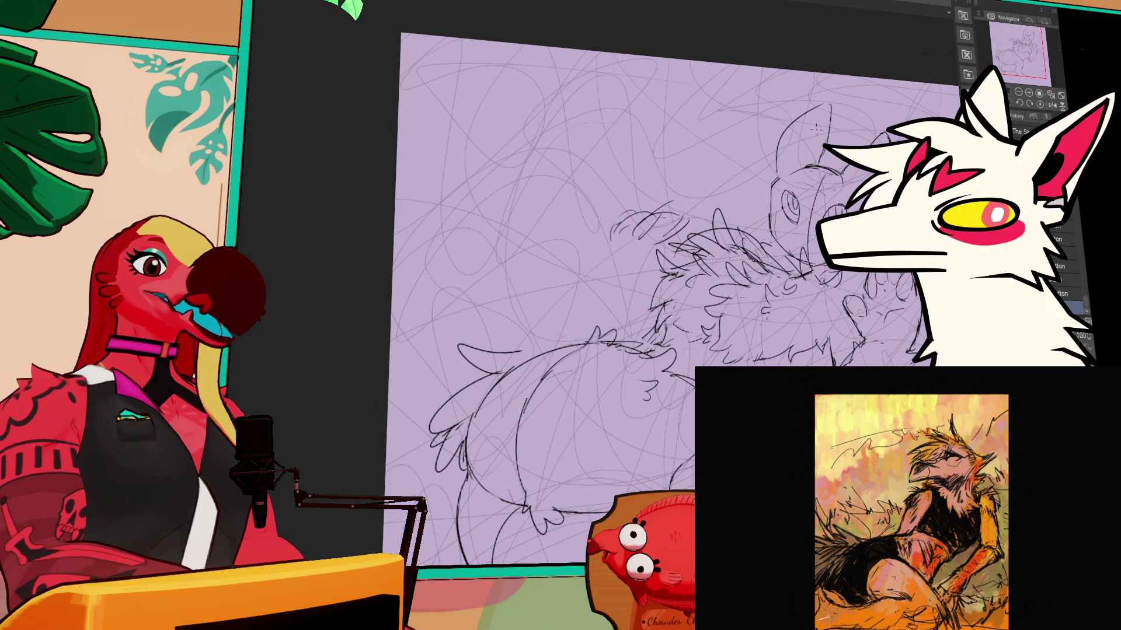
pyautogui.moveTo(813, 133)
pyautogui.mouseDown()
pyautogui.moveTo(796, 172)
pyautogui.moveTo(807, 160)
pyautogui.mouseUp()
# Step: Undo the last pencil stroke near the head and reposition the canvas view
pyautogui.hotkey('ctrl', 'z')
pyautogui.hotkey('ctrl', 'z')
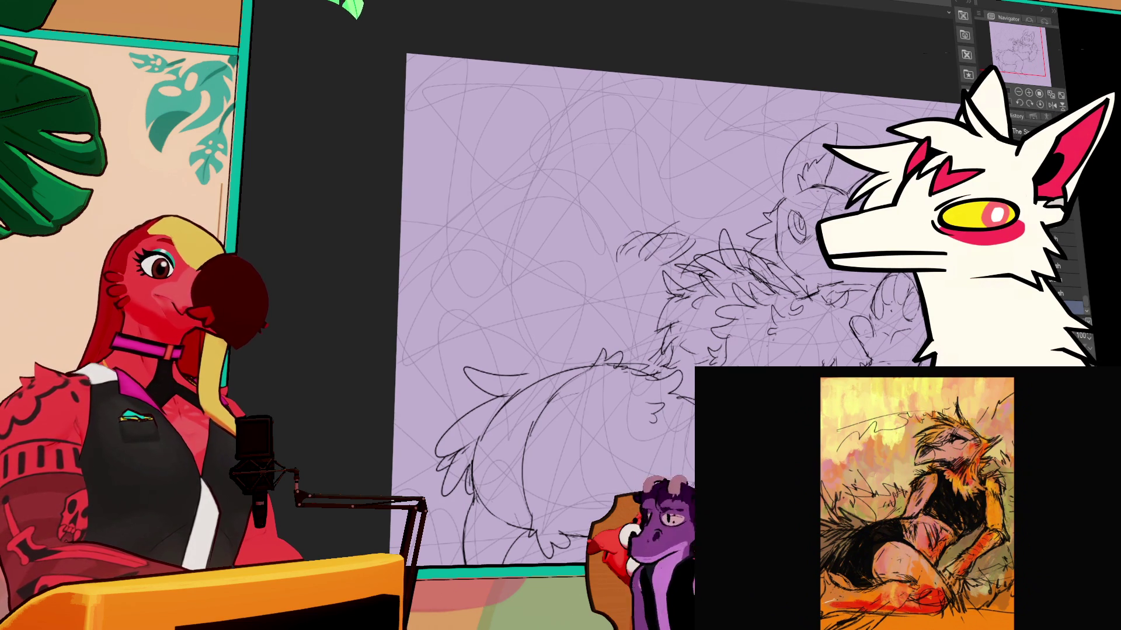
pyautogui.scroll(2, 660, 291)
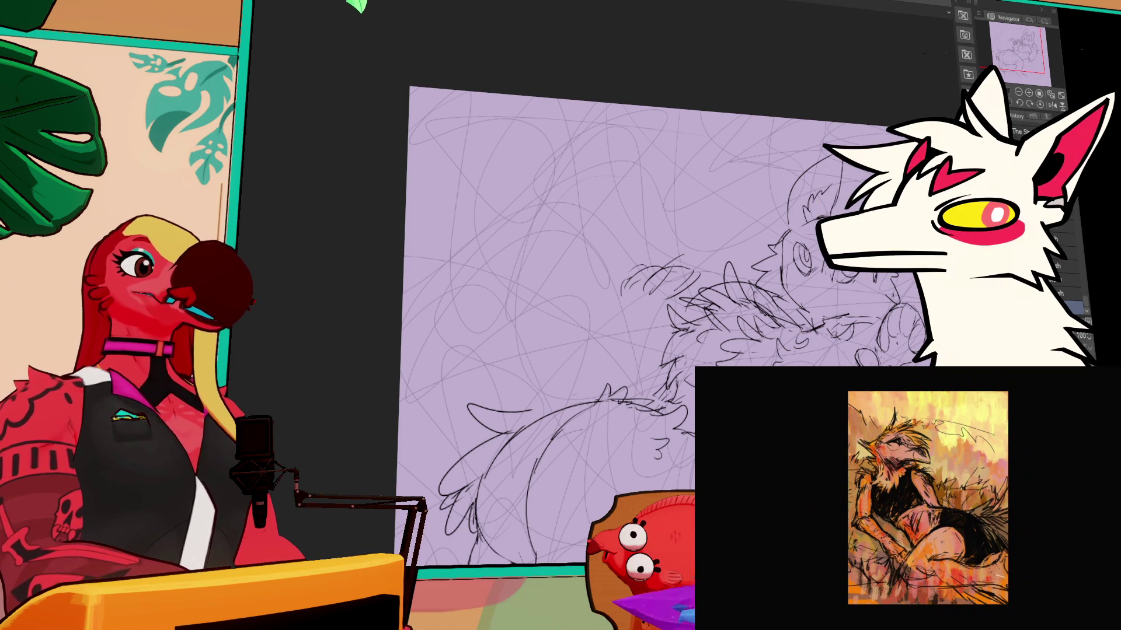
# Step: Pan the canvas to center the creature's head and switch back to the brush
pyautogui.moveTo(730, 322); pyautogui.dragTo(729, 294)
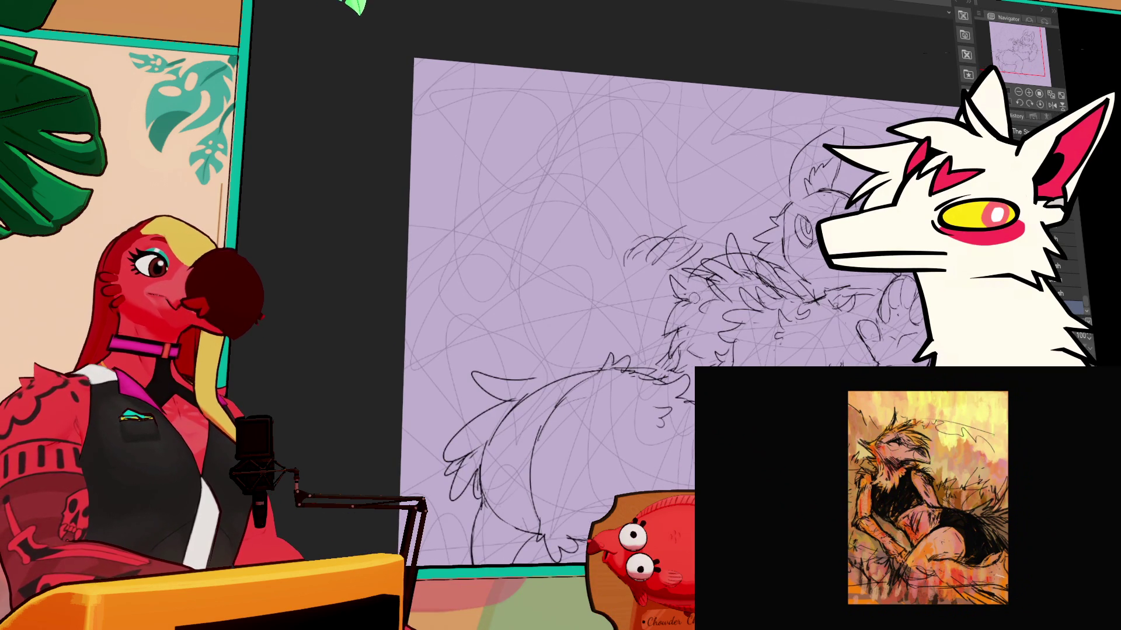
pyautogui.moveTo(756, 390); pyautogui.dragTo(730, 305)
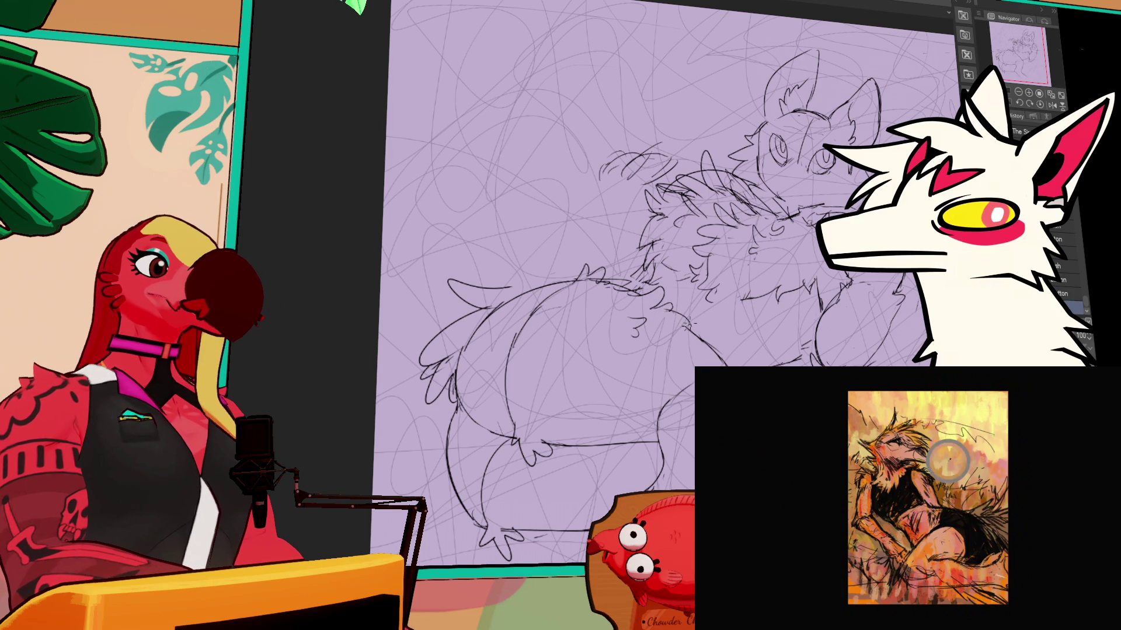
pyautogui.moveTo(844, 313); pyautogui.dragTo(840, 310)
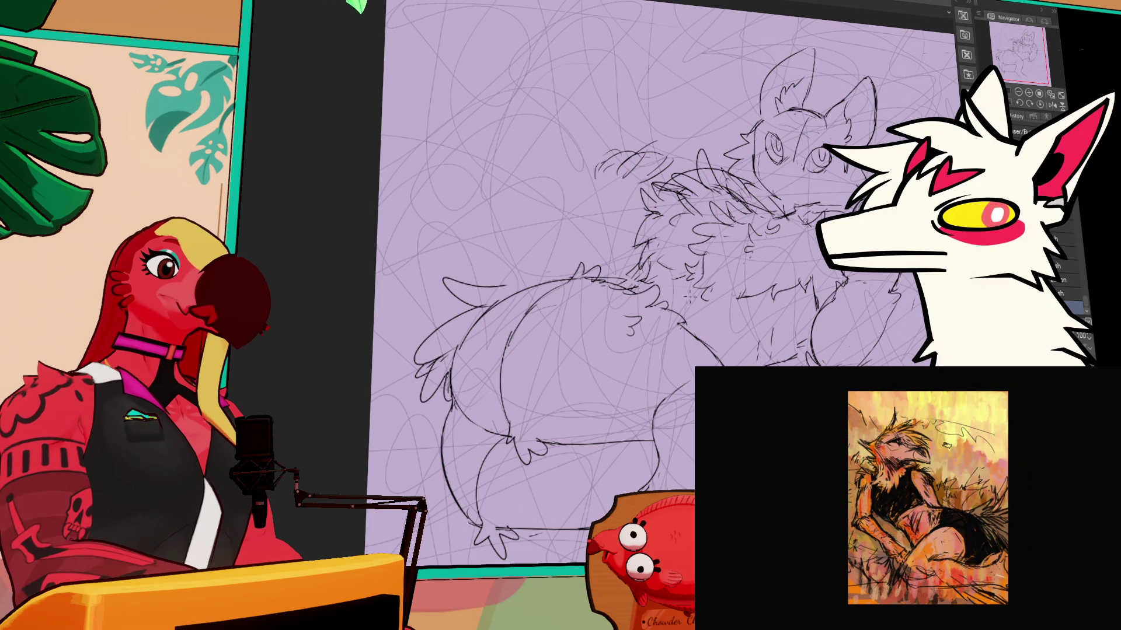
pyautogui.moveTo(766, 222); pyautogui.dragTo(799, 276)
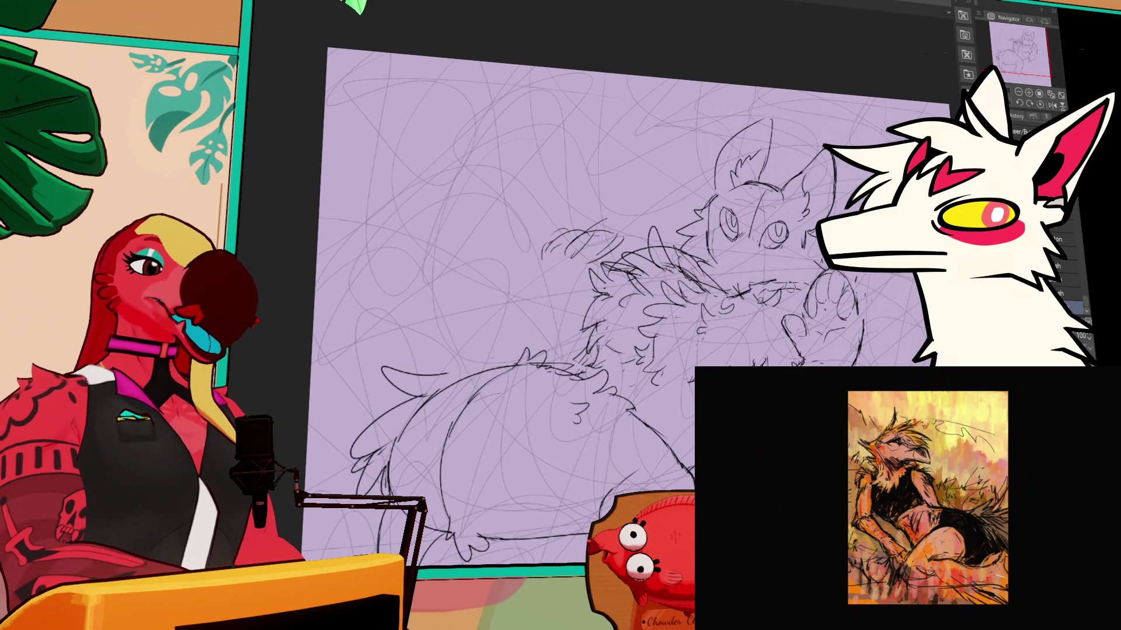
pyautogui.moveTo(731, 261); pyautogui.dragTo(757, 263)
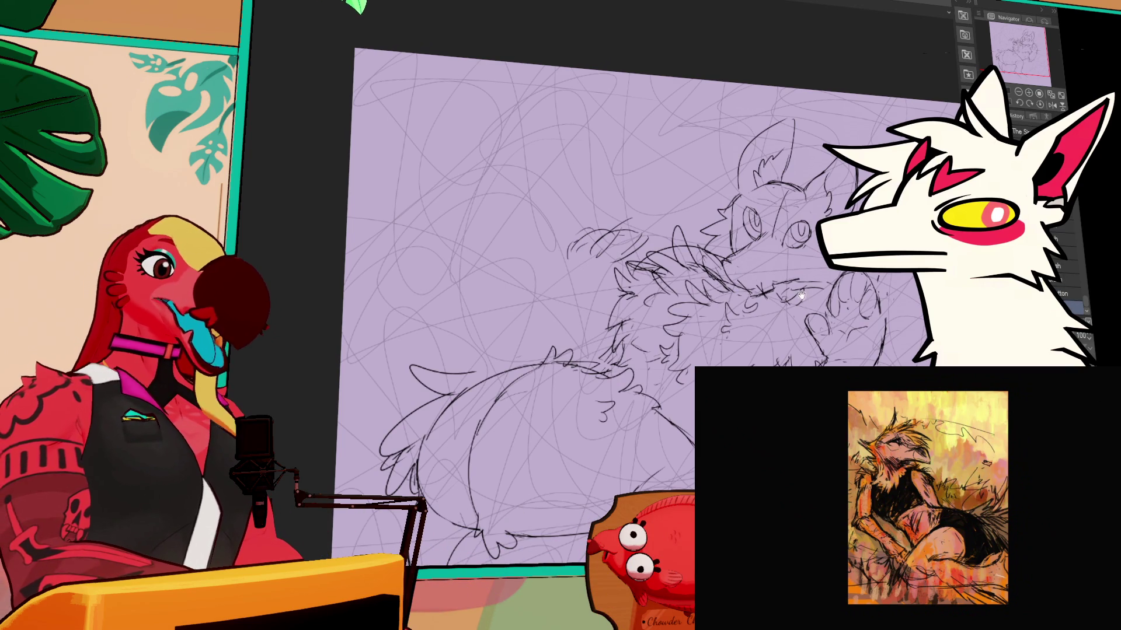
pyautogui.press('b')
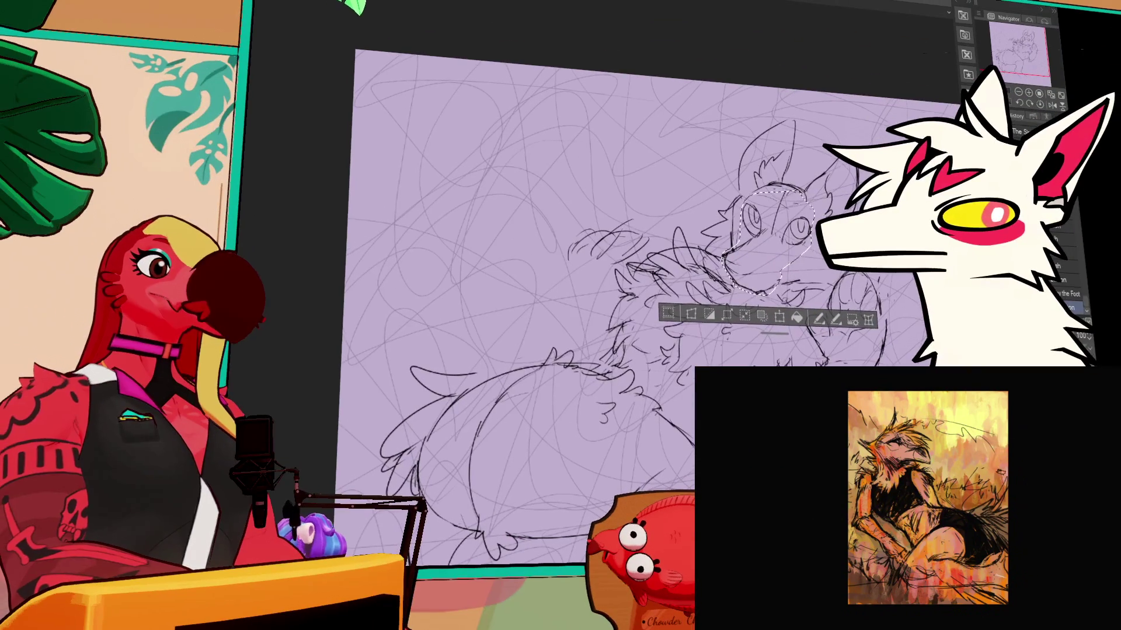
# Step: Deselect, reselect the area around the head, then deselect again and adjust the view
pyautogui.hotkey('ctrl', 'd')
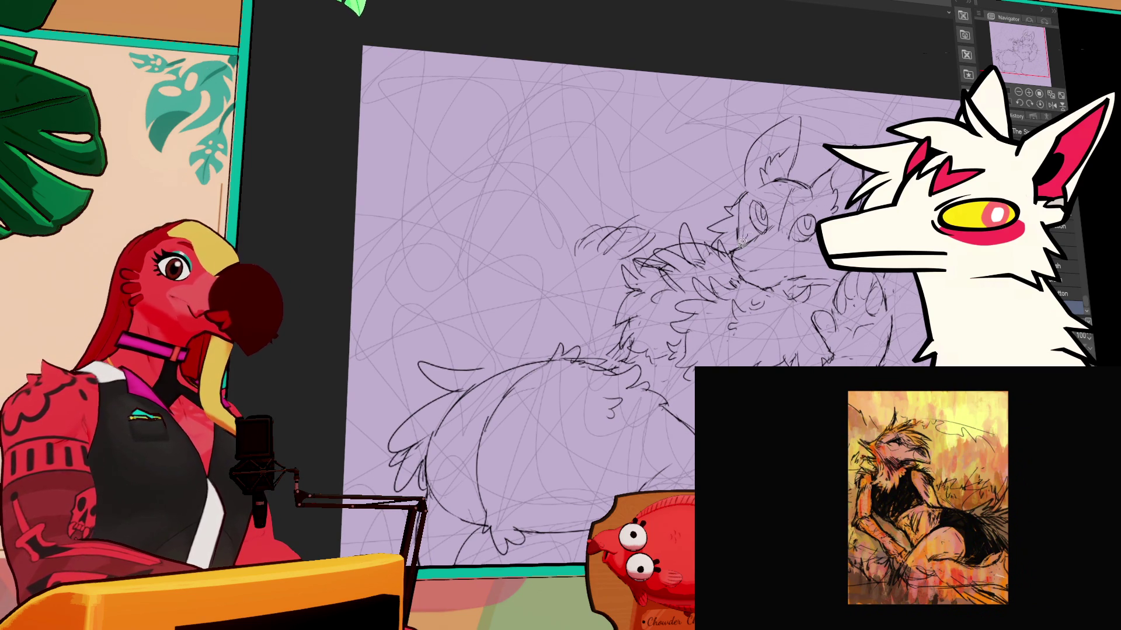
pyautogui.moveTo(722, 235)
pyautogui.mouseDown()
pyautogui.moveTo(701, 219)
pyautogui.moveTo(727, 187)
pyautogui.moveTo(746, 239)
pyautogui.mouseUp()
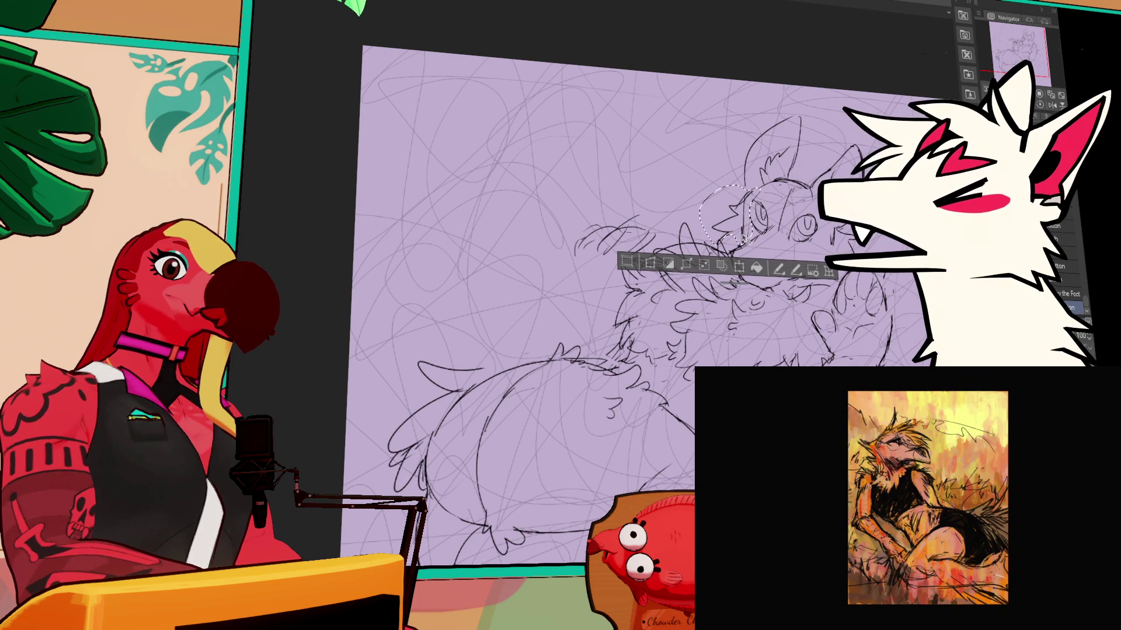
pyautogui.hotkey('ctrl', 'd')
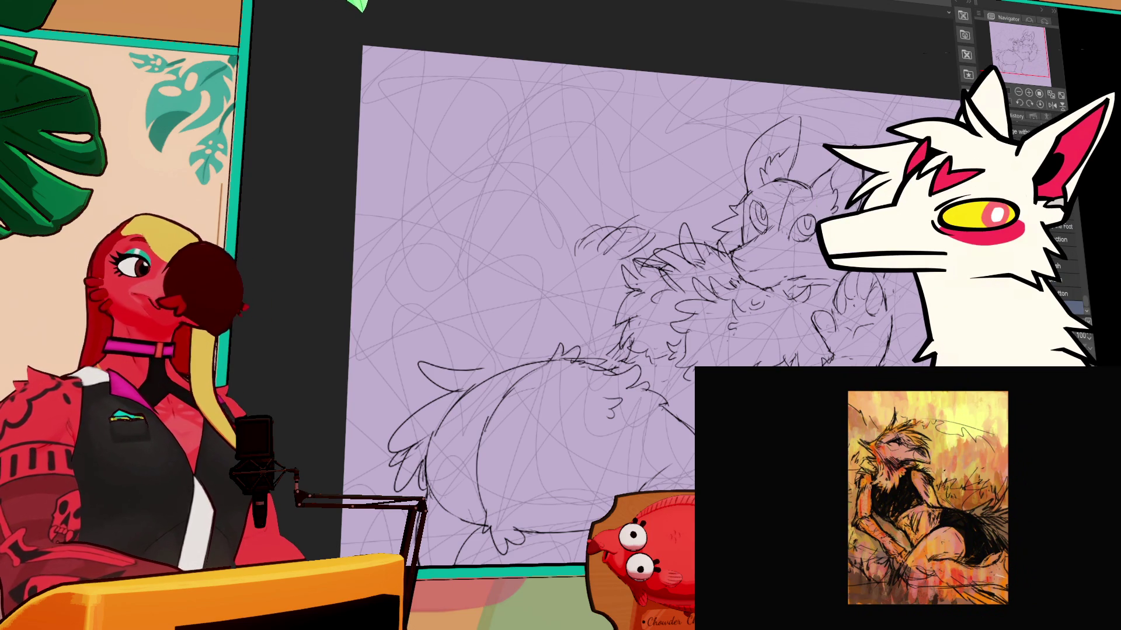
pyautogui.scroll(-1, 642, 292)
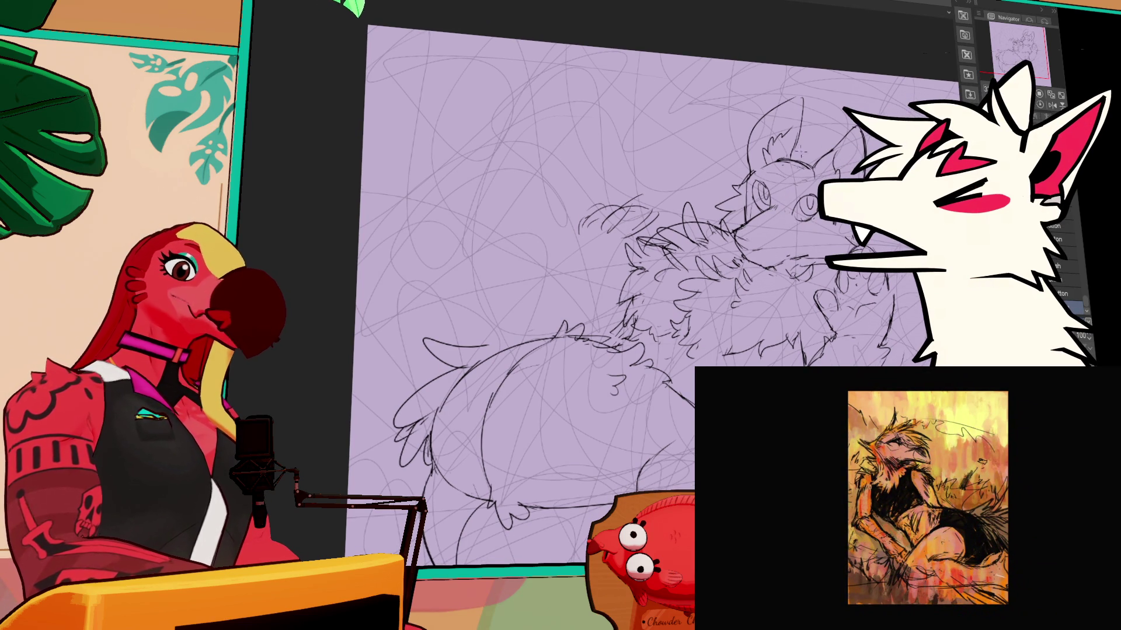
# Step: Show and hide the Brush Settings palette, then change to the eraser sub-tool
pyautogui.scroll(1, 642, 292)
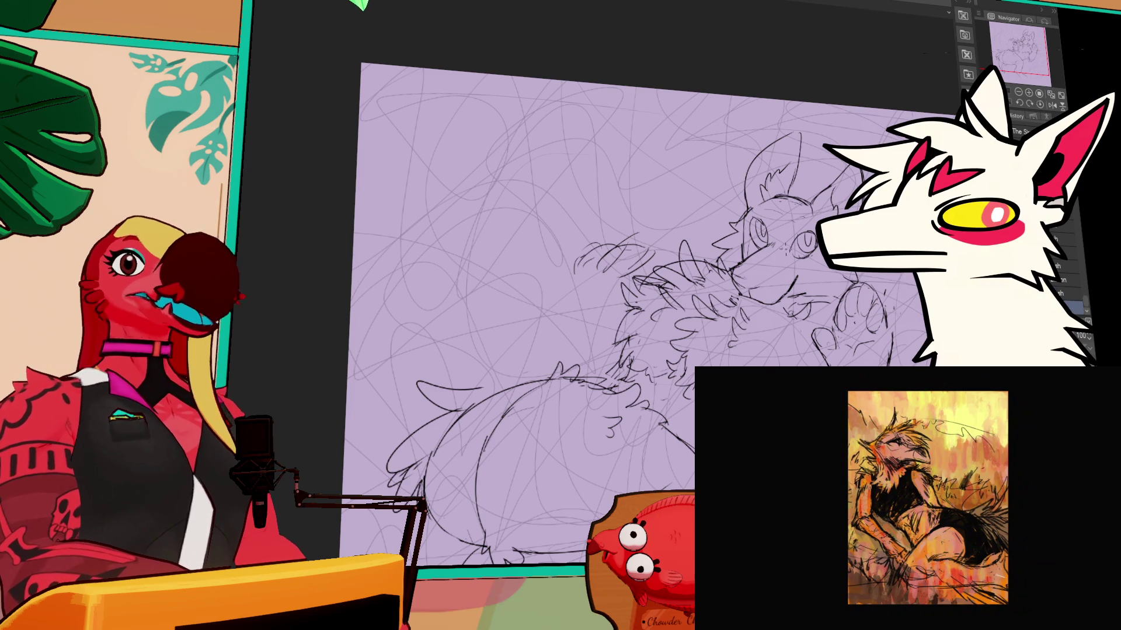
pyautogui.scroll(1, 642, 315)
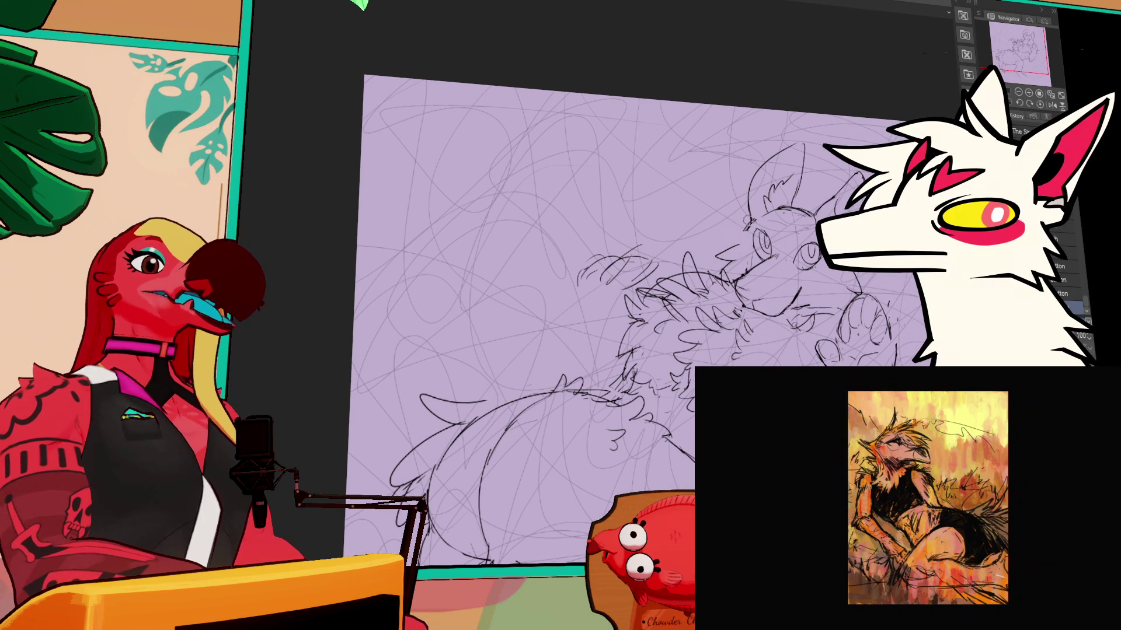
pyautogui.press('F5')
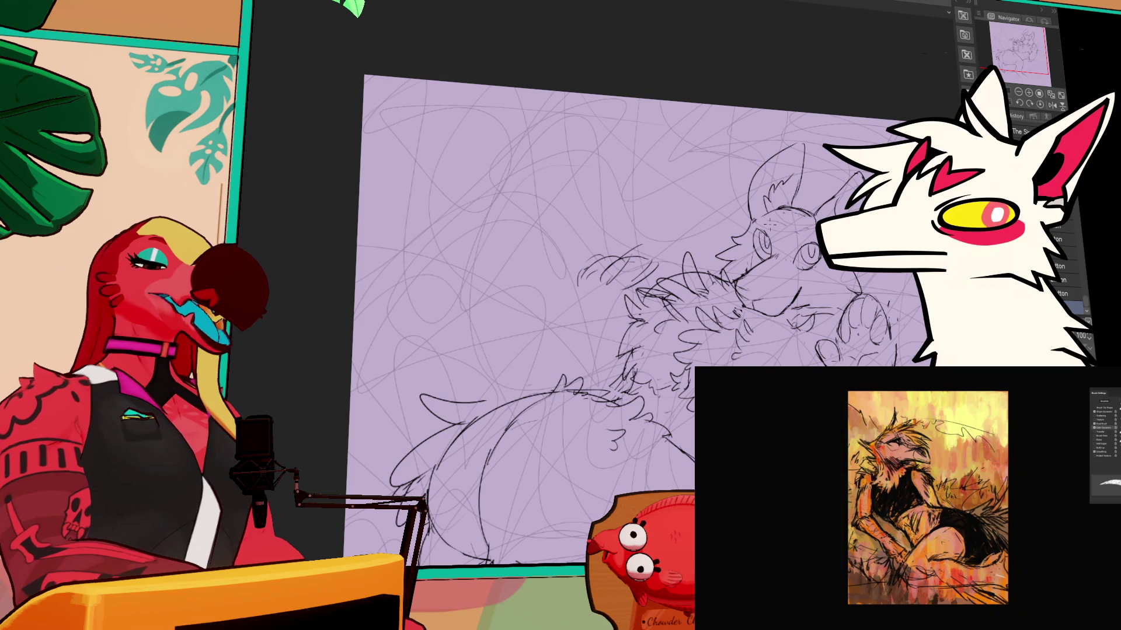
pyautogui.press('F5')
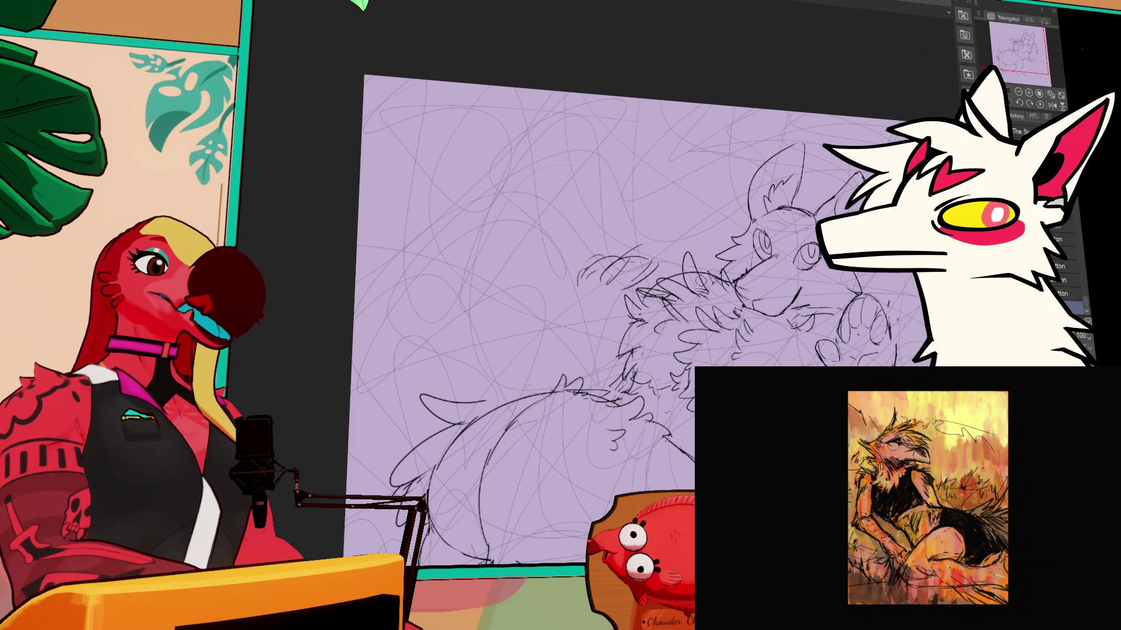
pyautogui.press('e')
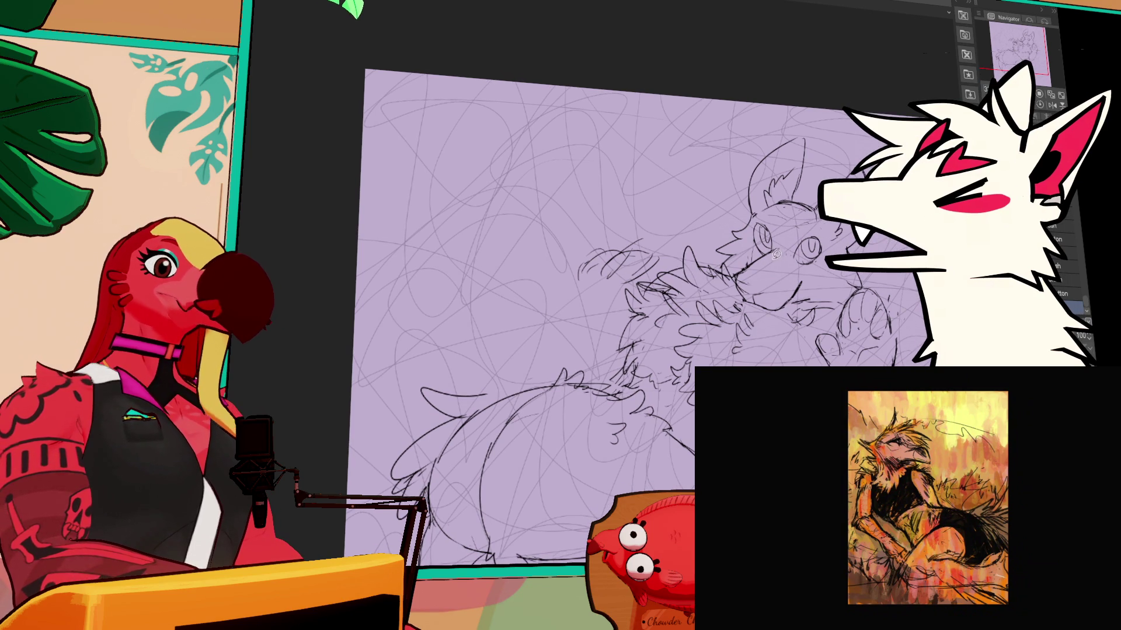
# Step: Ink small marks near the creature's eyes and redraw the curved stroke beside the head
pyautogui.moveTo(762, 225)
pyautogui.mouseDown()
pyautogui.moveTo(753, 232)
pyautogui.moveTo(779, 266)
pyautogui.mouseUp()
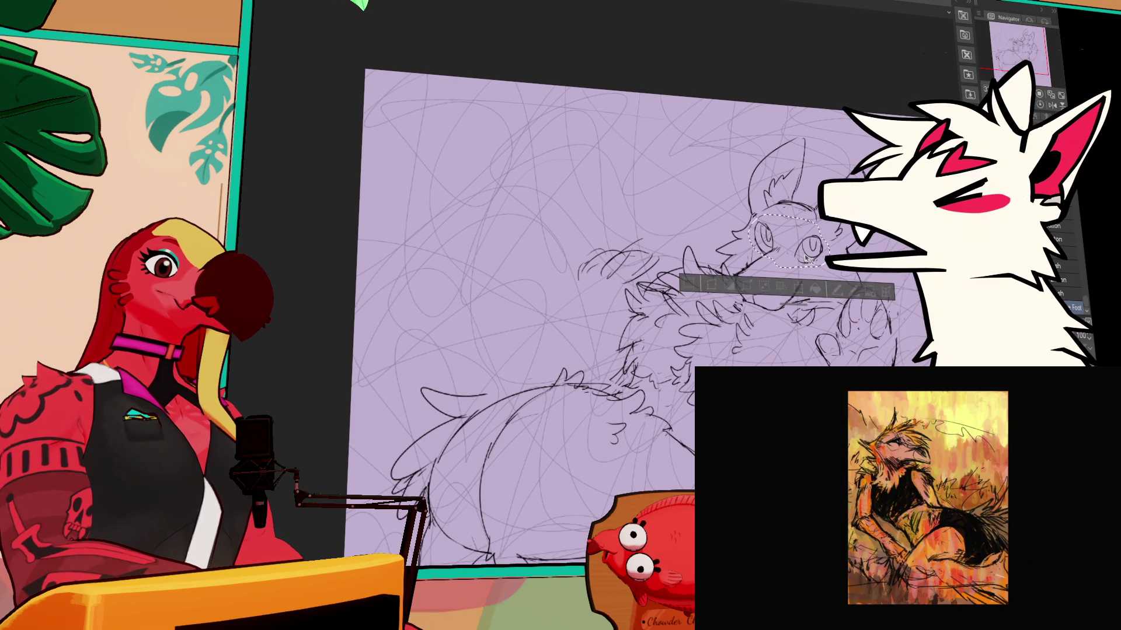
pyautogui.click(785, 228)
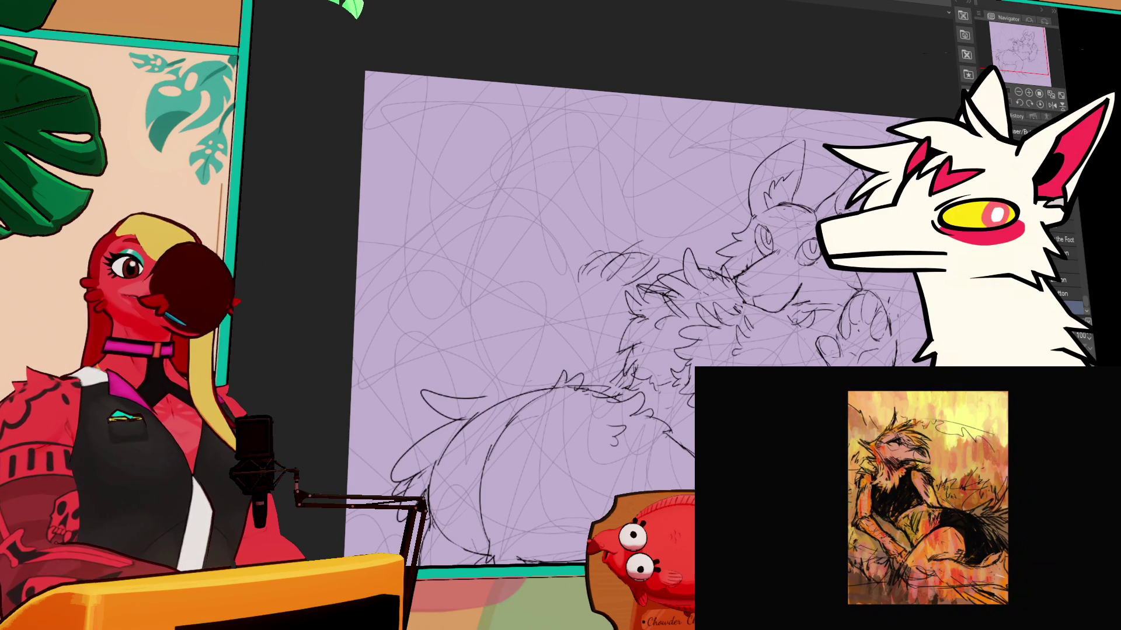
pyautogui.scroll(-1, 1065, 263)
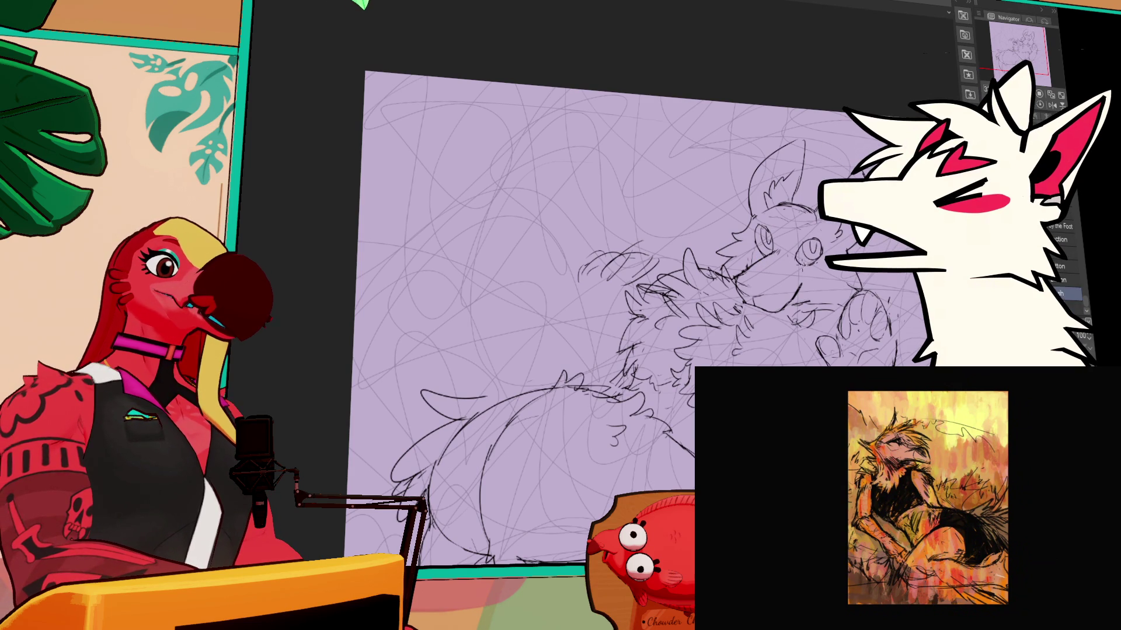
pyautogui.scroll(-2, 1065, 263)
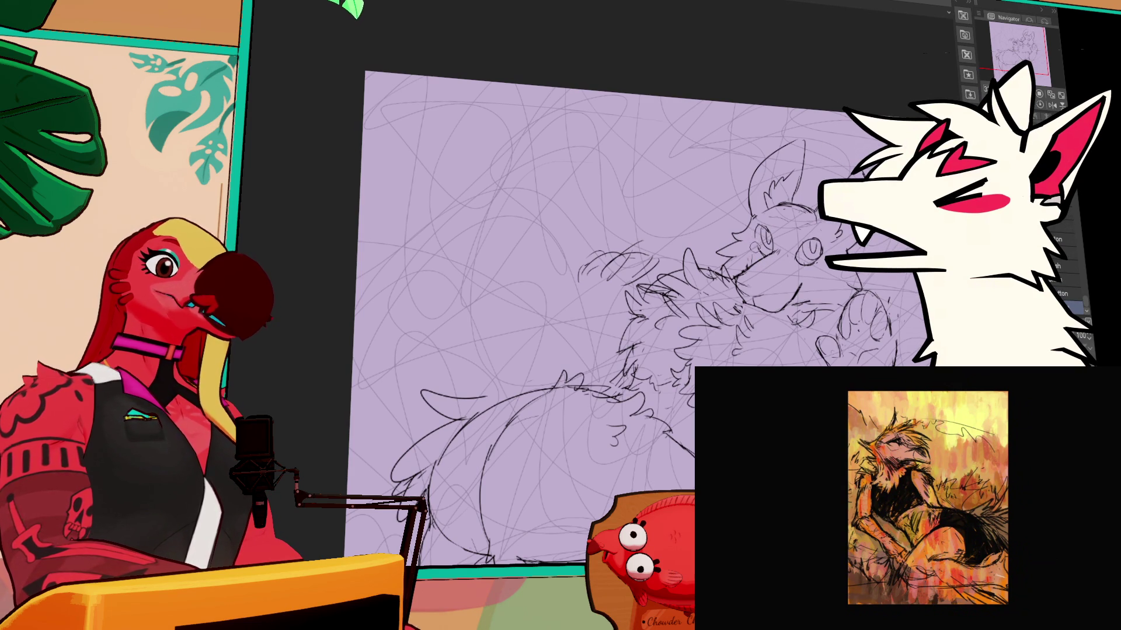
pyautogui.moveTo(757, 242); pyautogui.dragTo(767, 260)
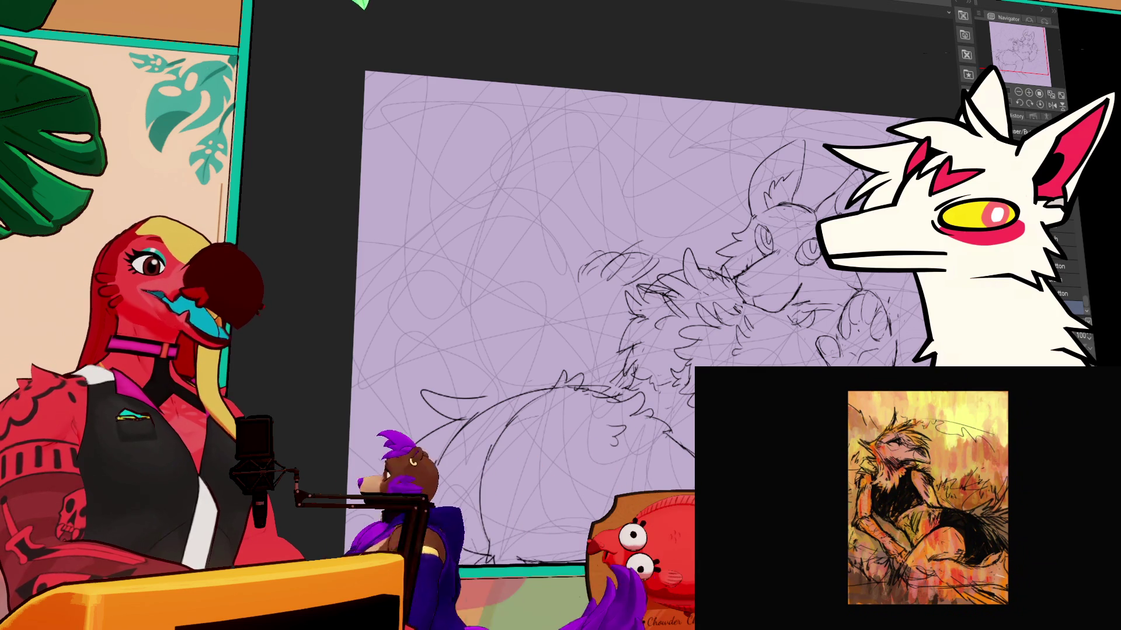
pyautogui.moveTo(777, 211)
pyautogui.mouseDown()
pyautogui.moveTo(807, 204)
pyautogui.moveTo(799, 189)
pyautogui.moveTo(701, 228)
pyautogui.mouseUp()
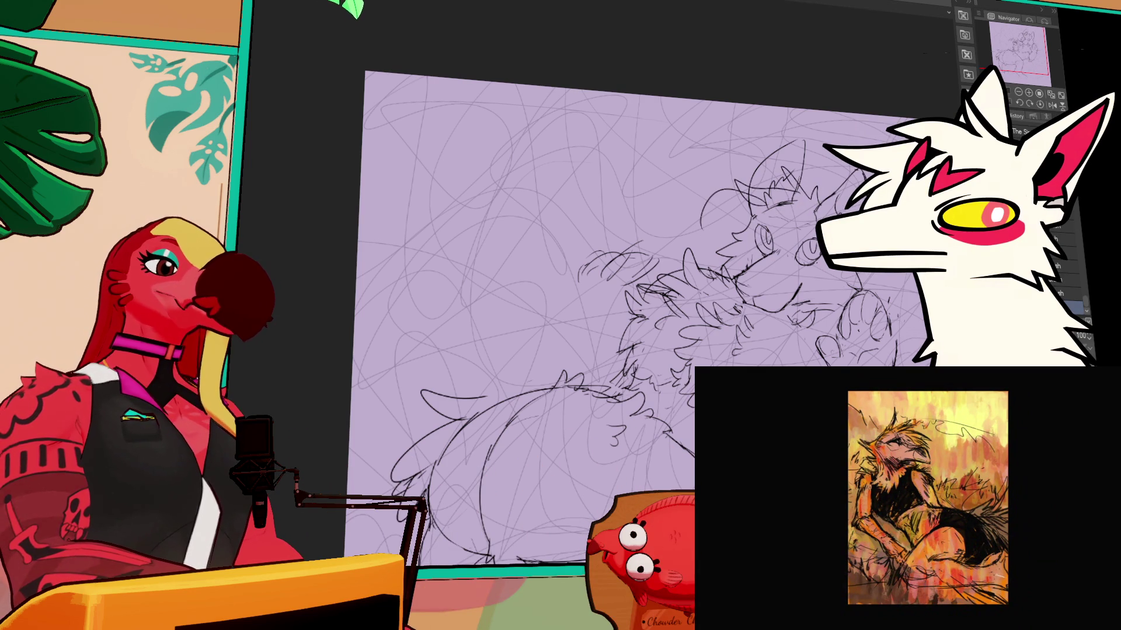
pyautogui.hotkey('ctrl', 'z')
pyautogui.moveTo(759, 202)
pyautogui.mouseDown()
pyautogui.moveTo(713, 216)
pyautogui.moveTo(707, 236)
pyautogui.moveTo(734, 250)
pyautogui.mouseUp()
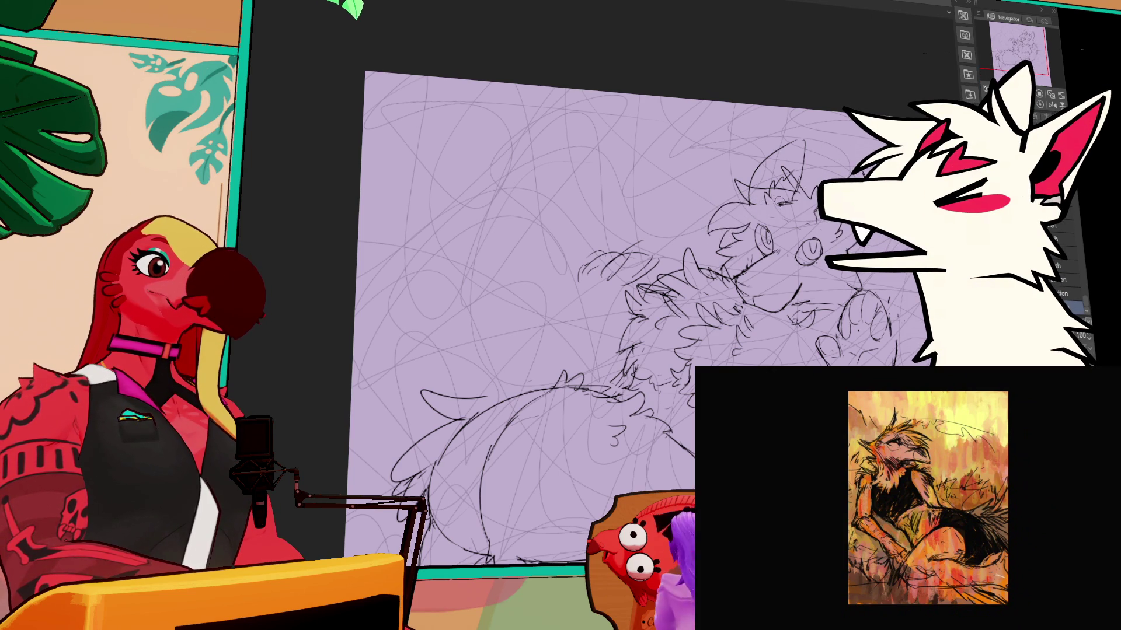
# Step: Compare brushes in the sub-tool list and settle on the inking pen
pyautogui.press('e')
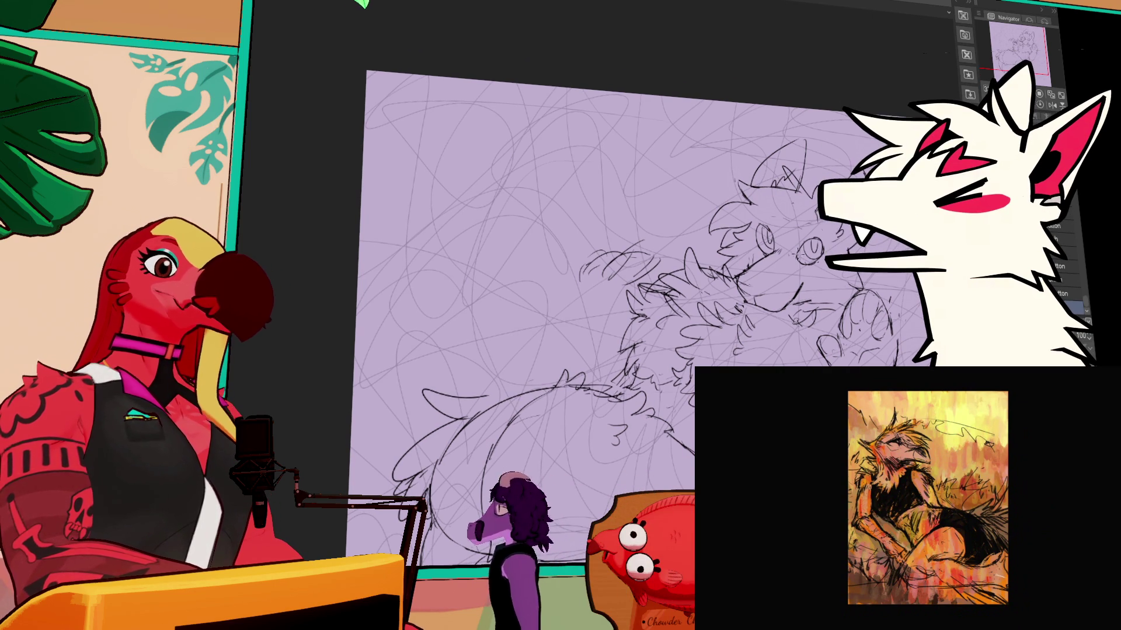
pyautogui.press('b')
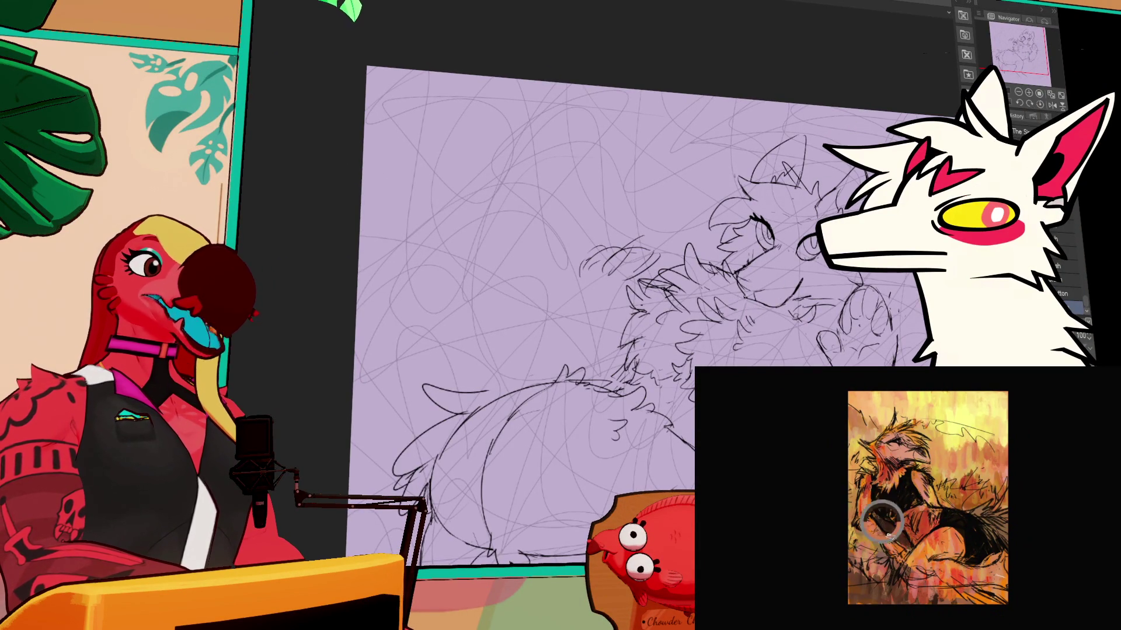
pyautogui.click(1068, 293)
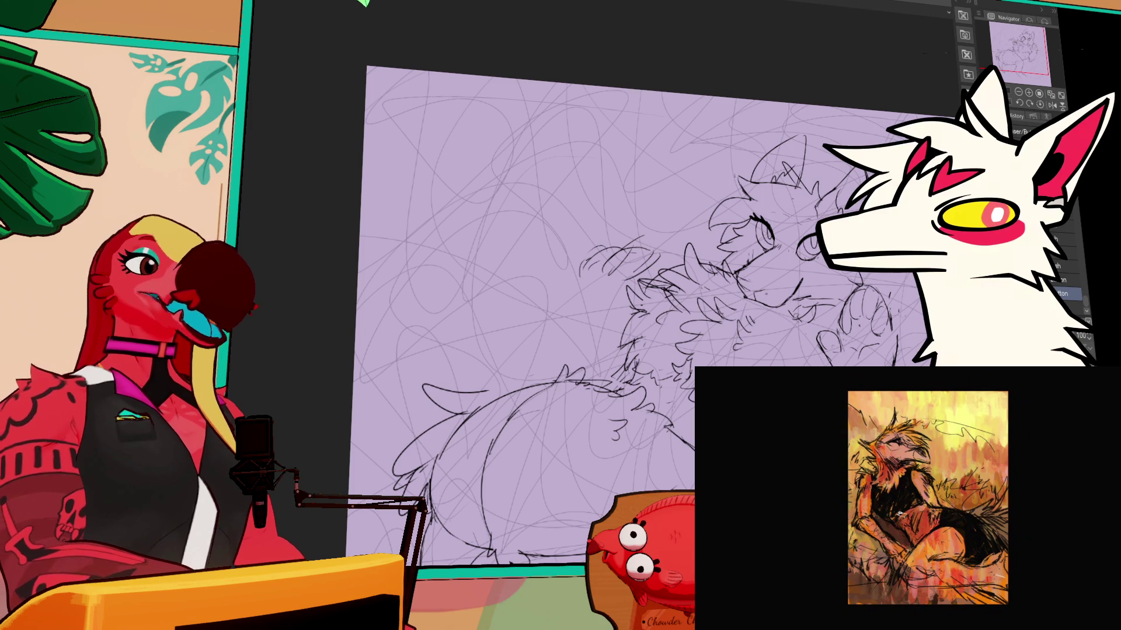
pyautogui.click(1068, 307)
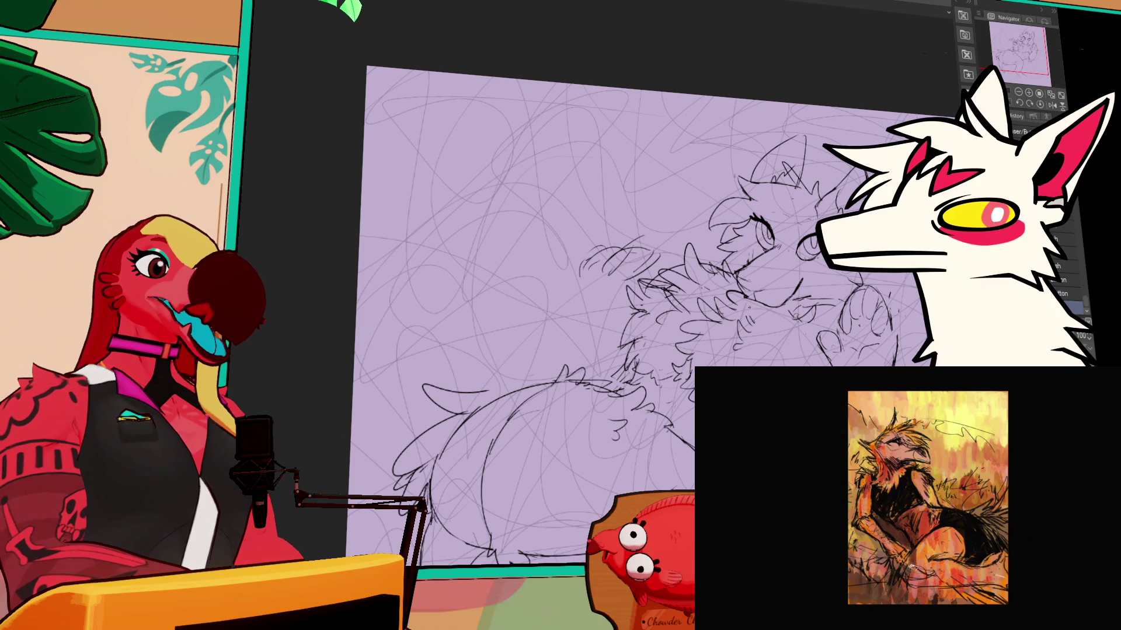
pyautogui.click(1068, 293)
pyautogui.click(1068, 306)
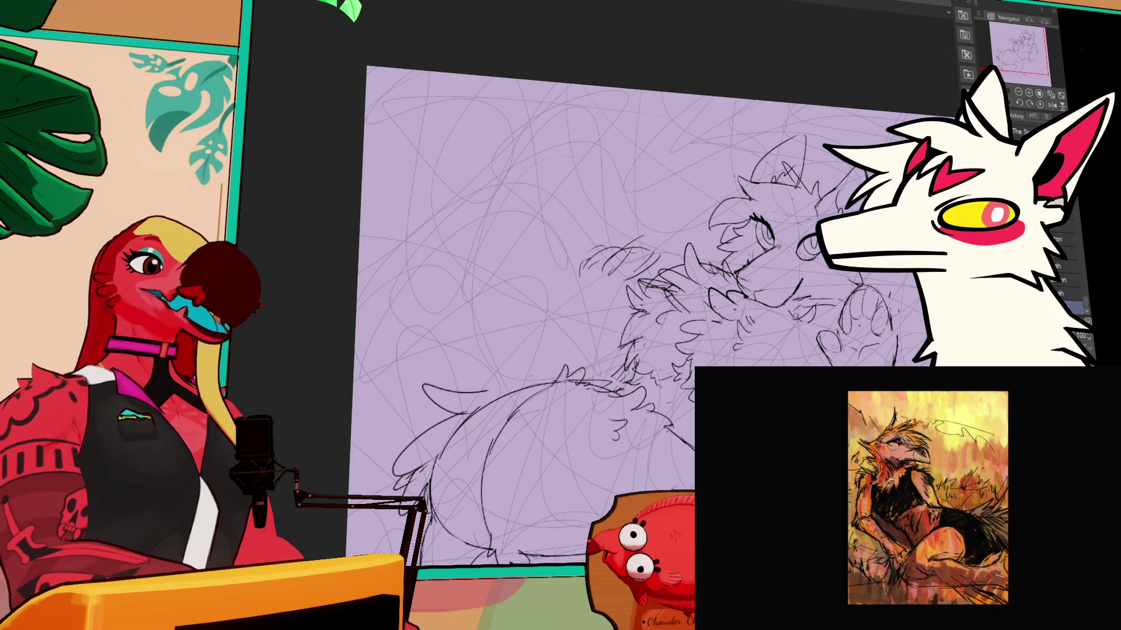
pyautogui.press('b')
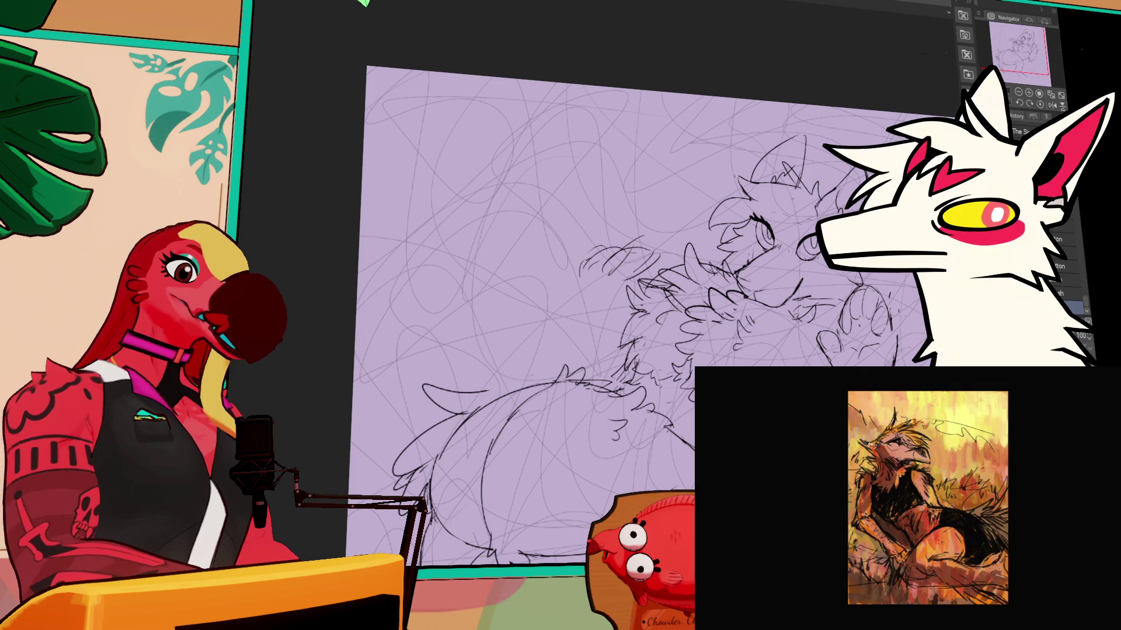
pyautogui.press('p')
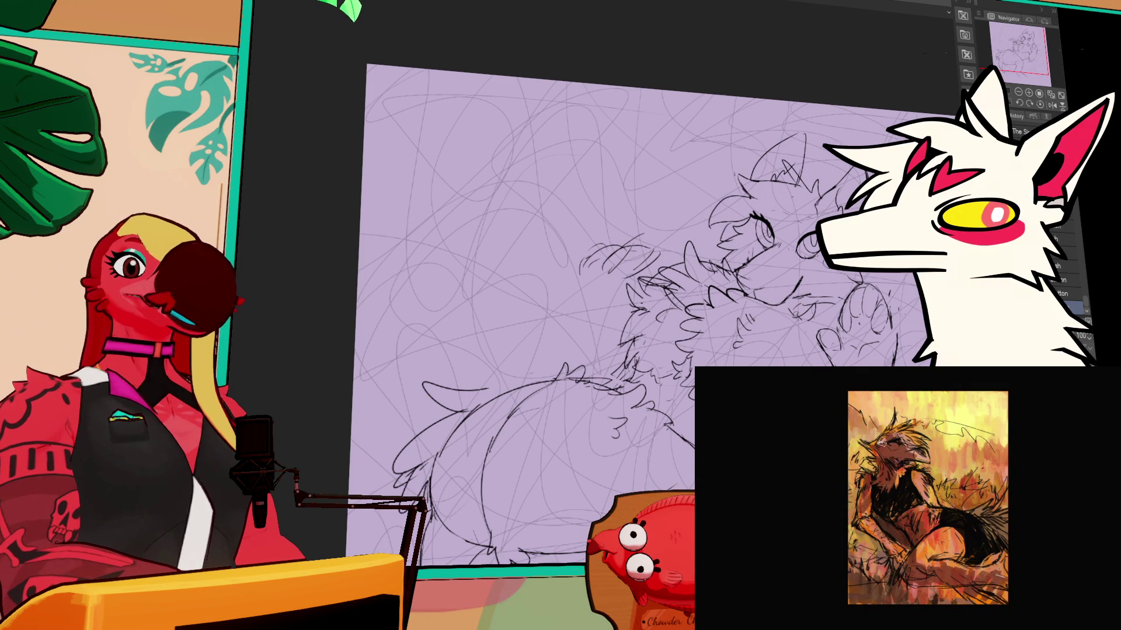
pyautogui.press('b')
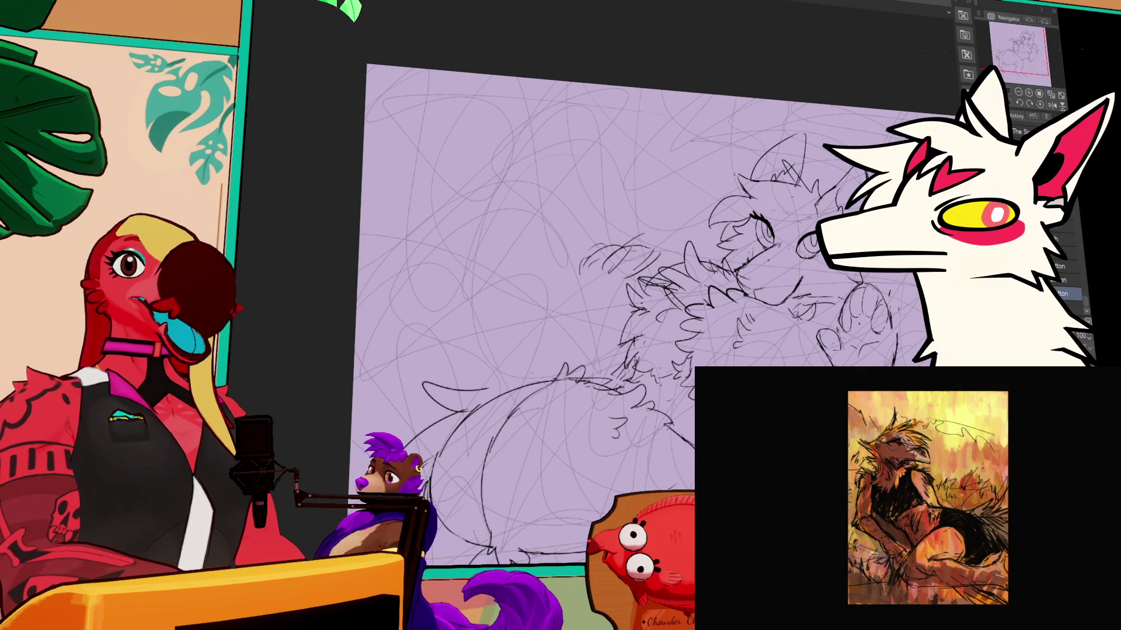
pyautogui.press('e')
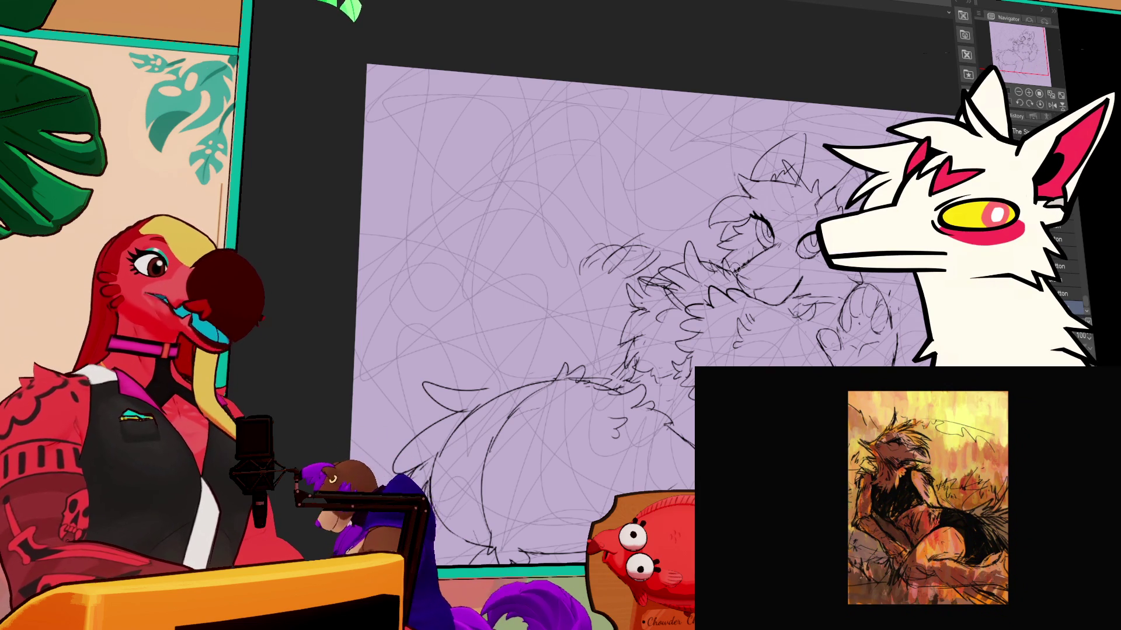
pyautogui.press('p')
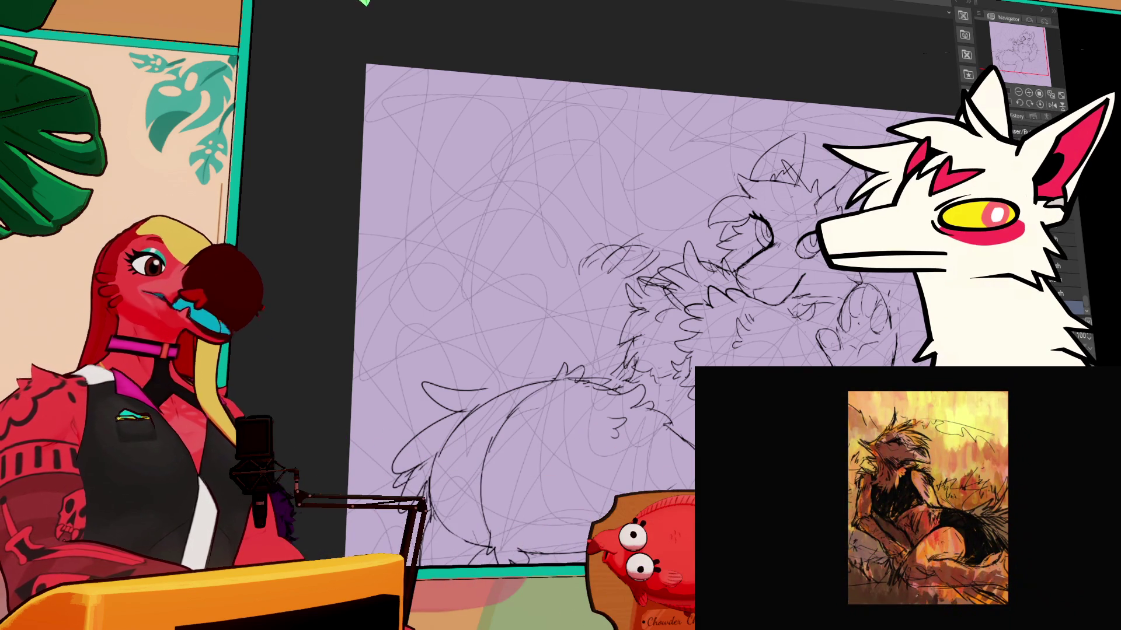
pyautogui.moveTo(928, 107); pyautogui.dragTo(917, 115)
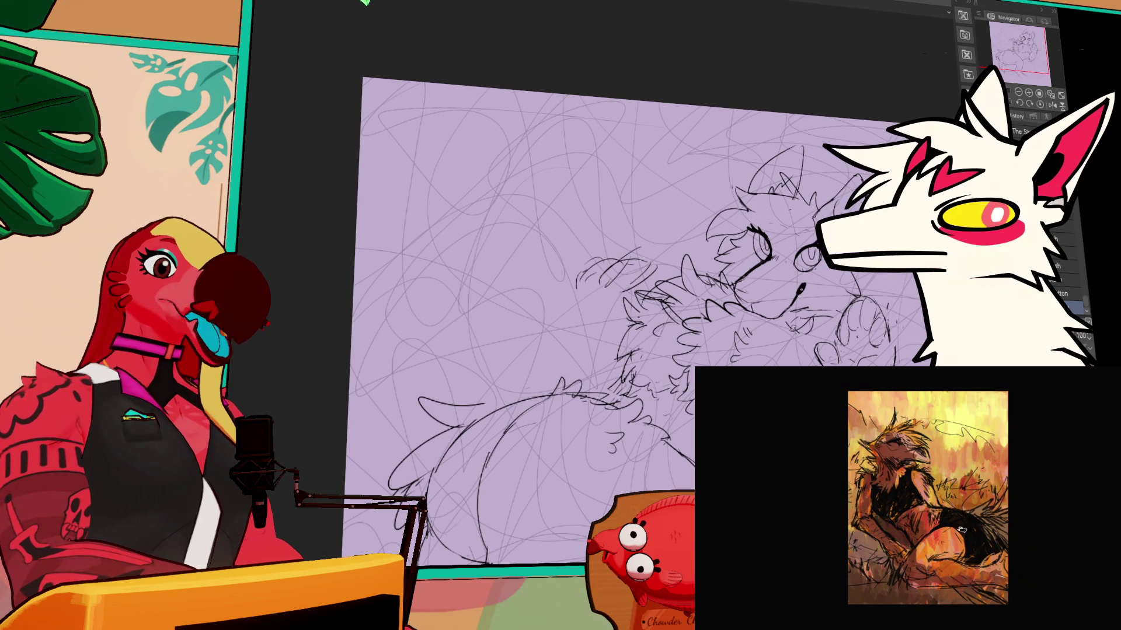
pyautogui.moveTo(808, 233); pyautogui.dragTo(810, 242)
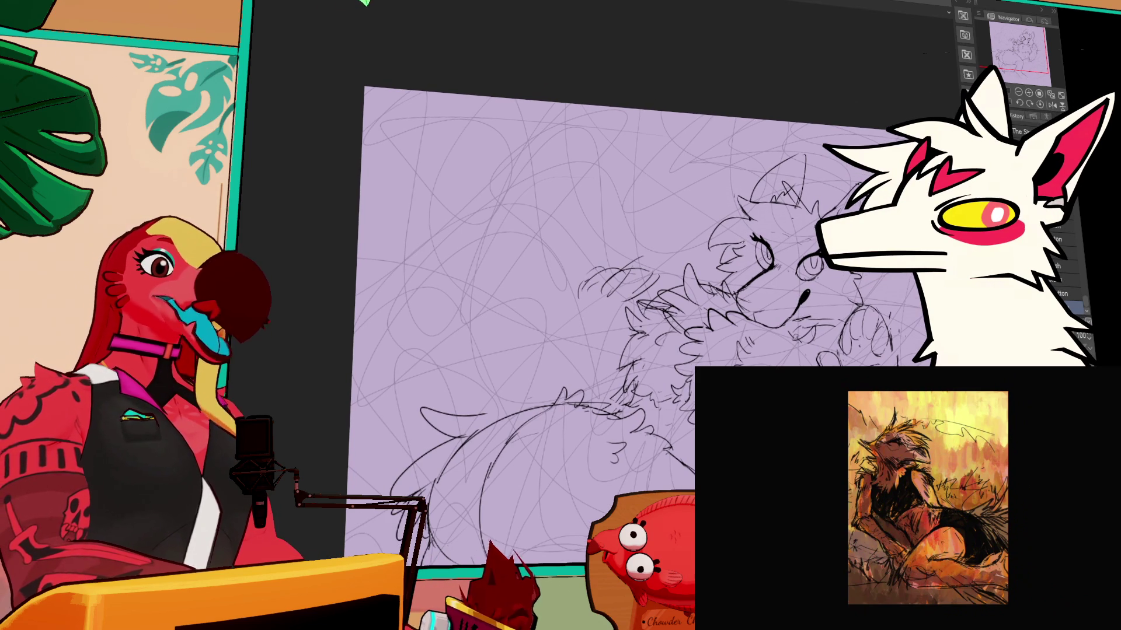
pyautogui.moveTo(642, 292); pyautogui.dragTo(644, 296)
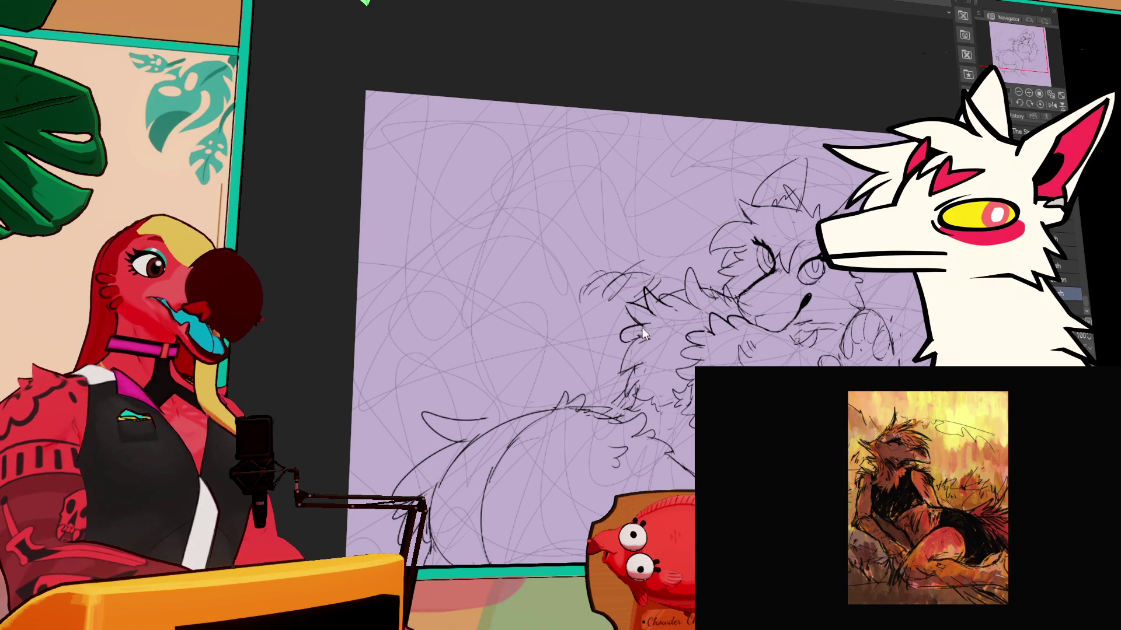
pyautogui.scroll(-2, 818, 274)
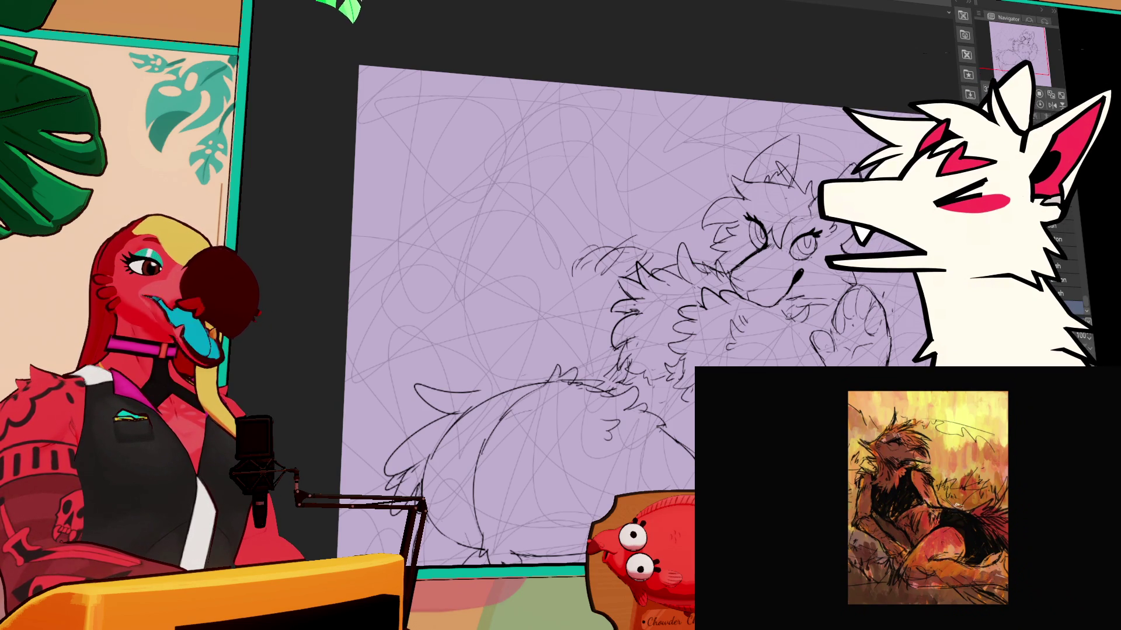
pyautogui.moveTo(890, 316); pyautogui.dragTo(938, 337)
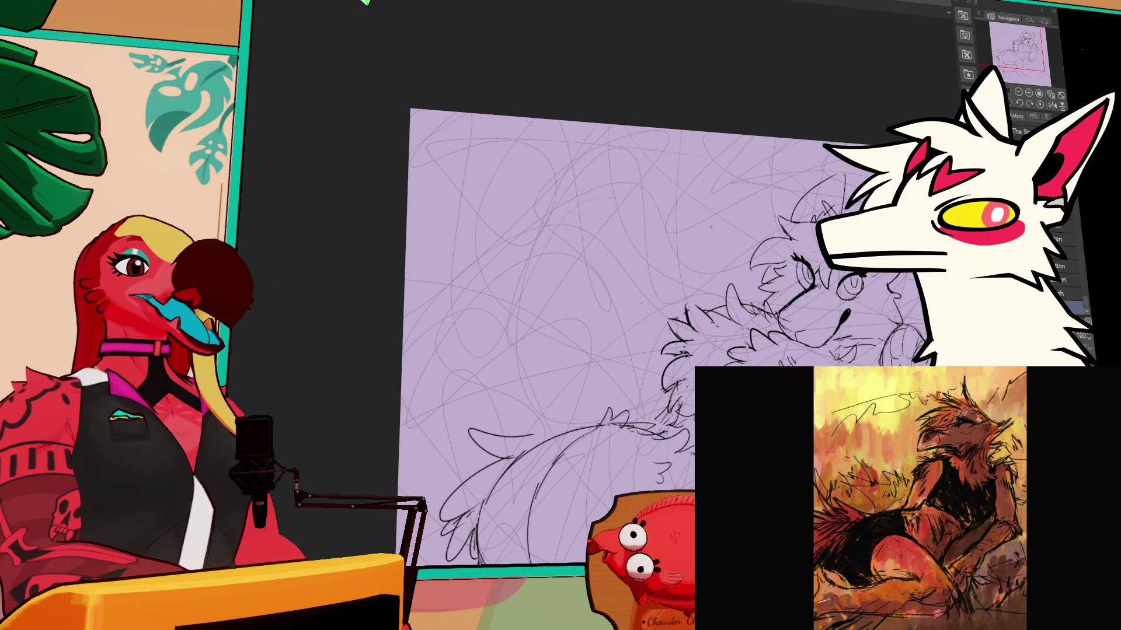
# Step: Ink a curved back line behind the chest fur, then flip the canvas view horizontally
pyautogui.moveTo(710, 230); pyautogui.dragTo(730, 213)
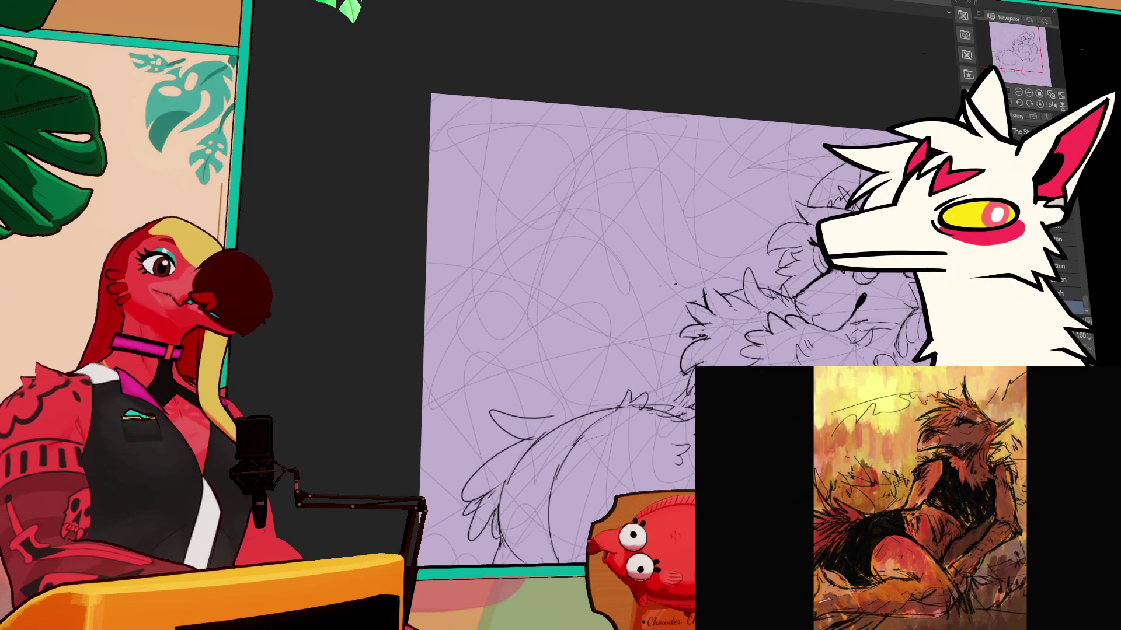
pyautogui.moveTo(668, 297); pyautogui.dragTo(689, 258)
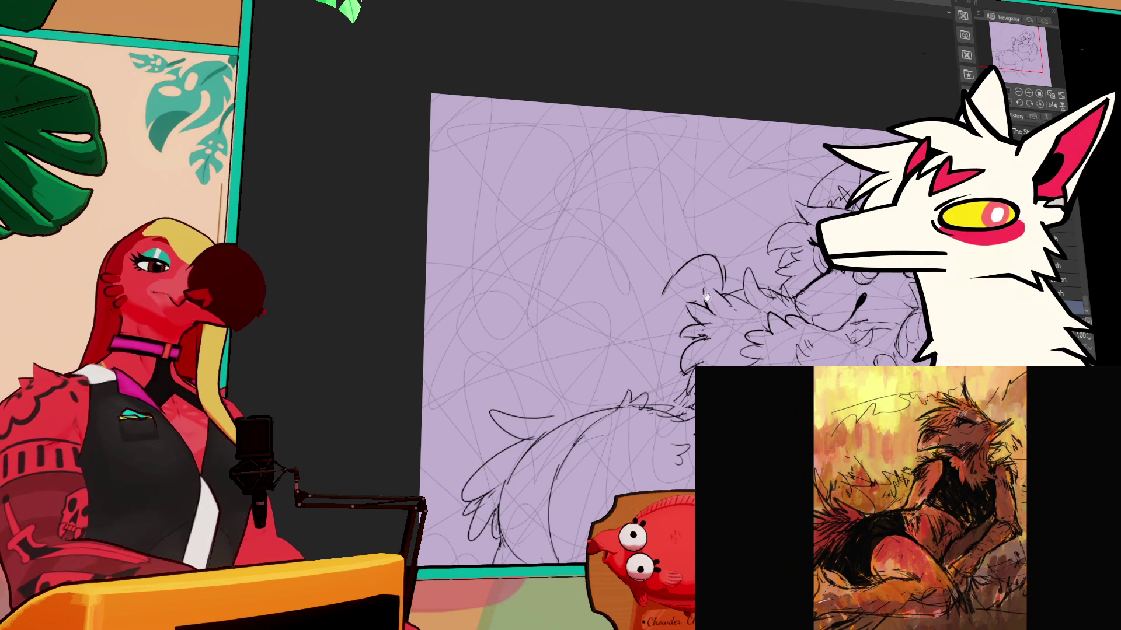
pyautogui.moveTo(705, 295); pyautogui.dragTo(702, 254)
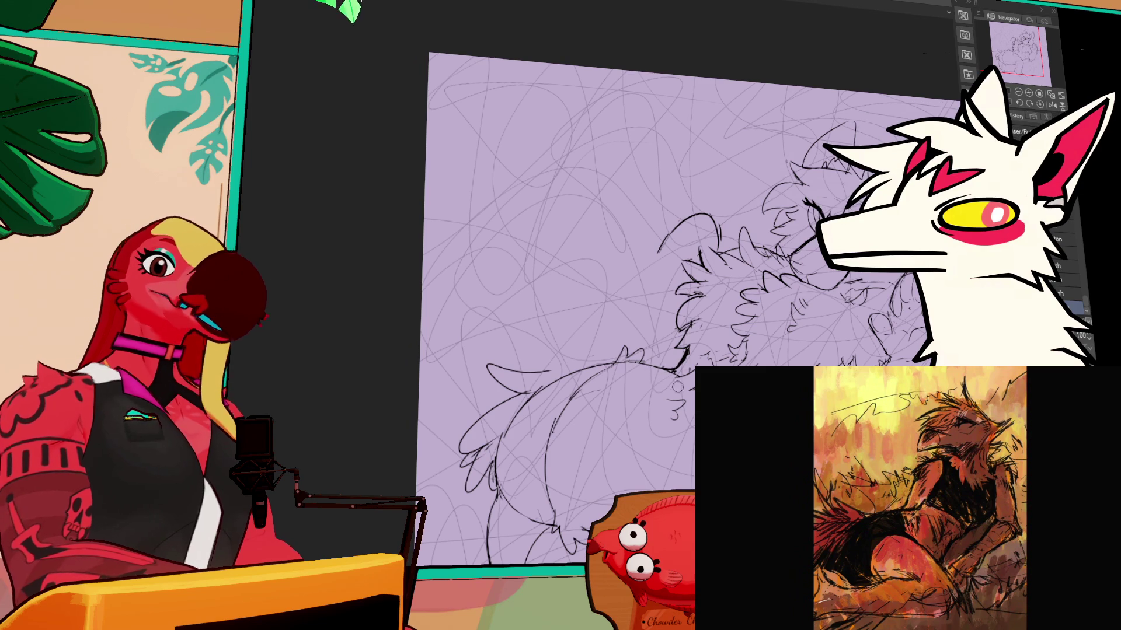
pyautogui.moveTo(793, 274); pyautogui.dragTo(783, 219)
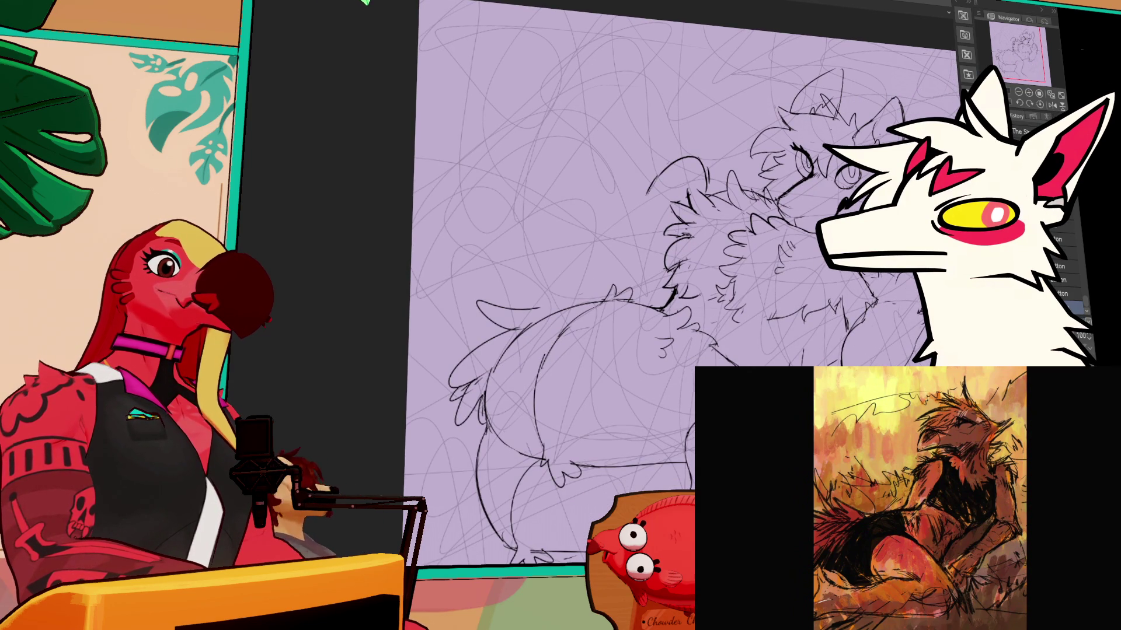
pyautogui.scroll(1, 642, 281)
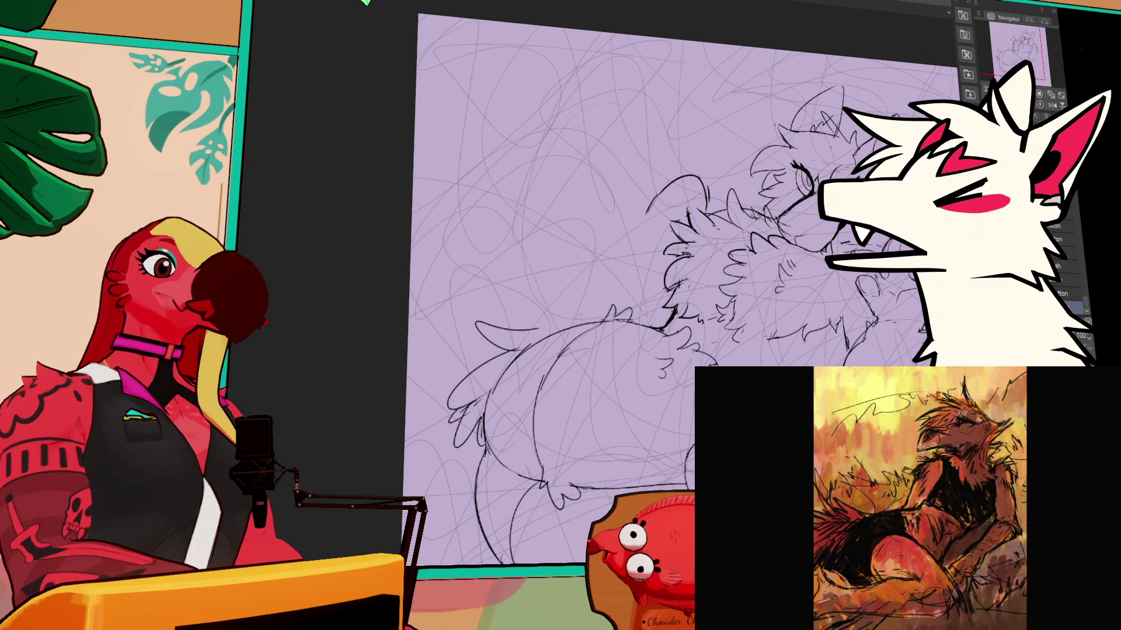
pyautogui.scroll(1, 675, 288)
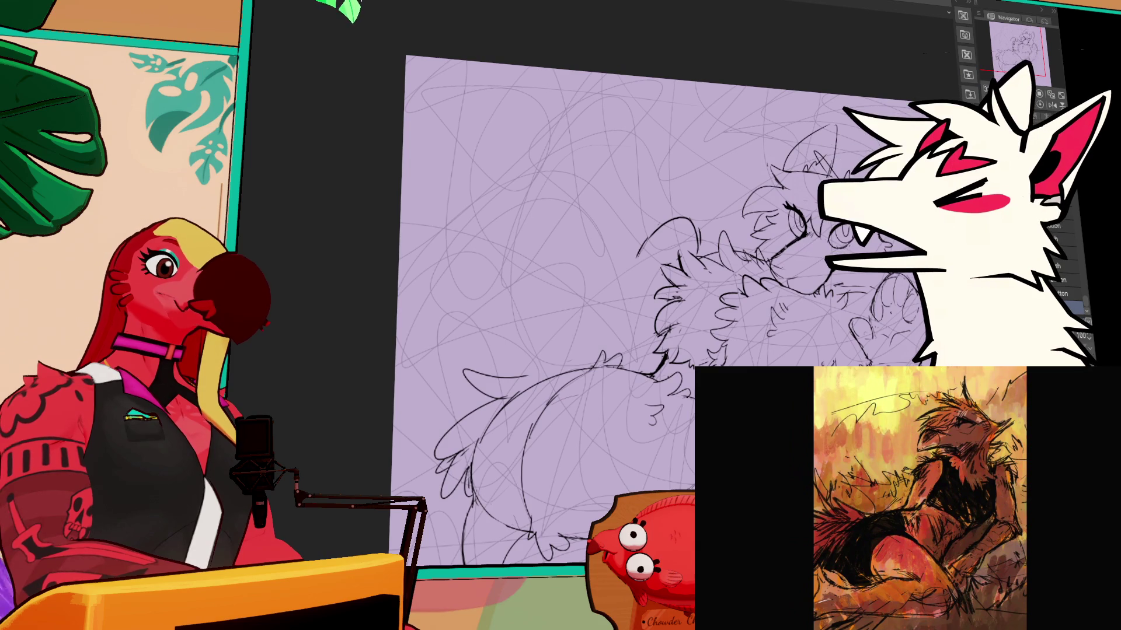
pyautogui.click(1053, 105)
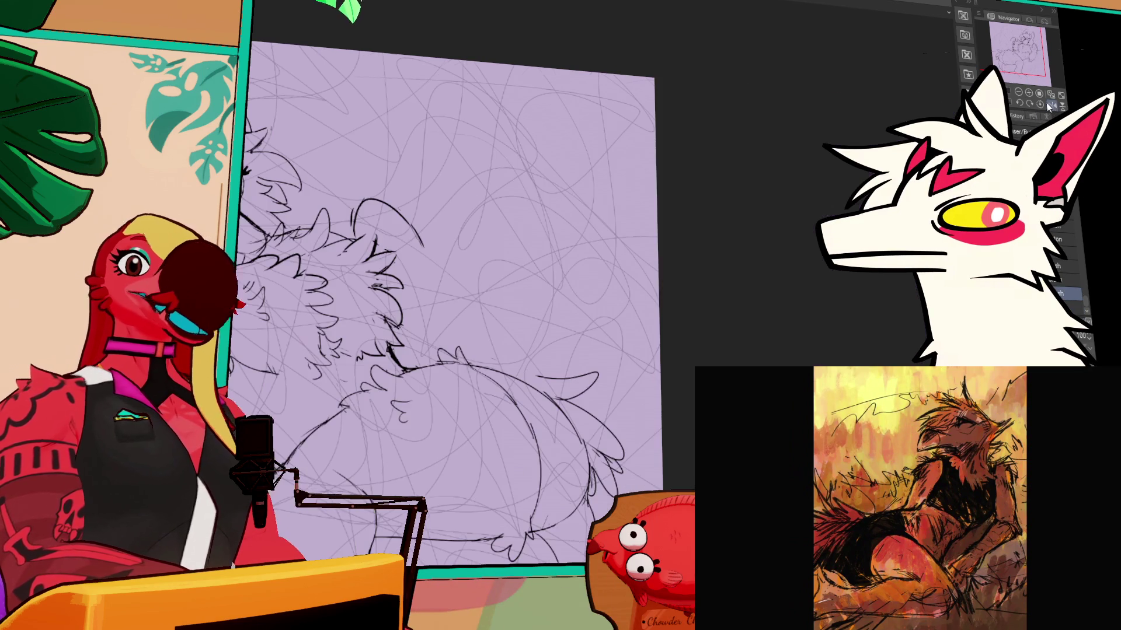
# Step: Center the mirrored face and paw, trying shoulder and chest strokes that get undone
pyautogui.scroll(2, 726, 237)
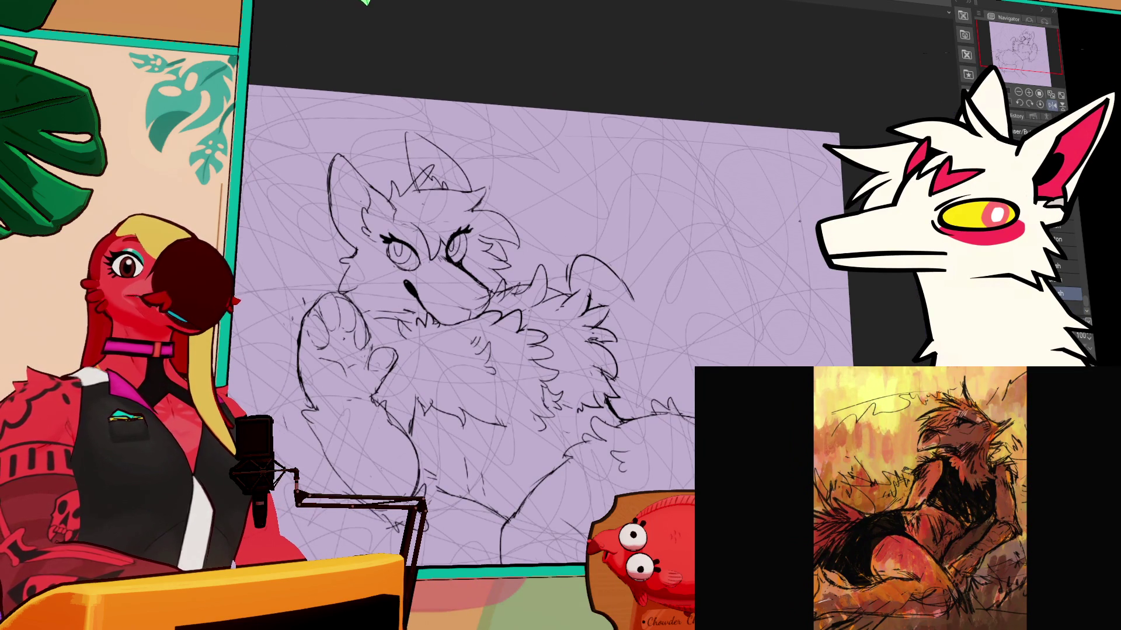
pyautogui.moveTo(811, 232); pyautogui.dragTo(821, 218)
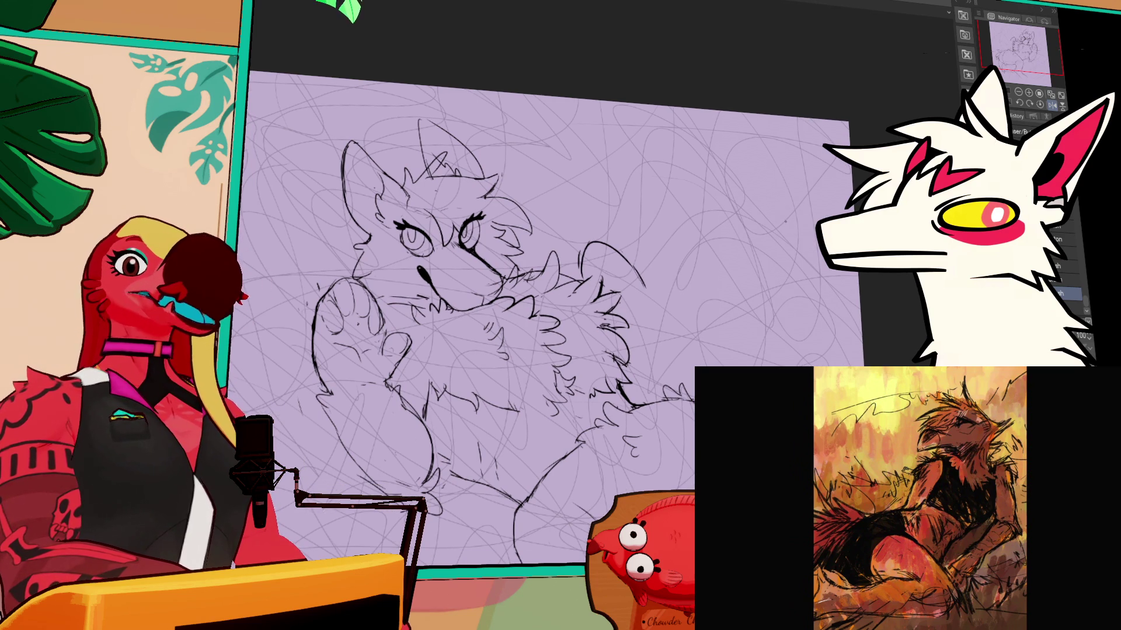
pyautogui.moveTo(821, 217); pyautogui.dragTo(844, 223)
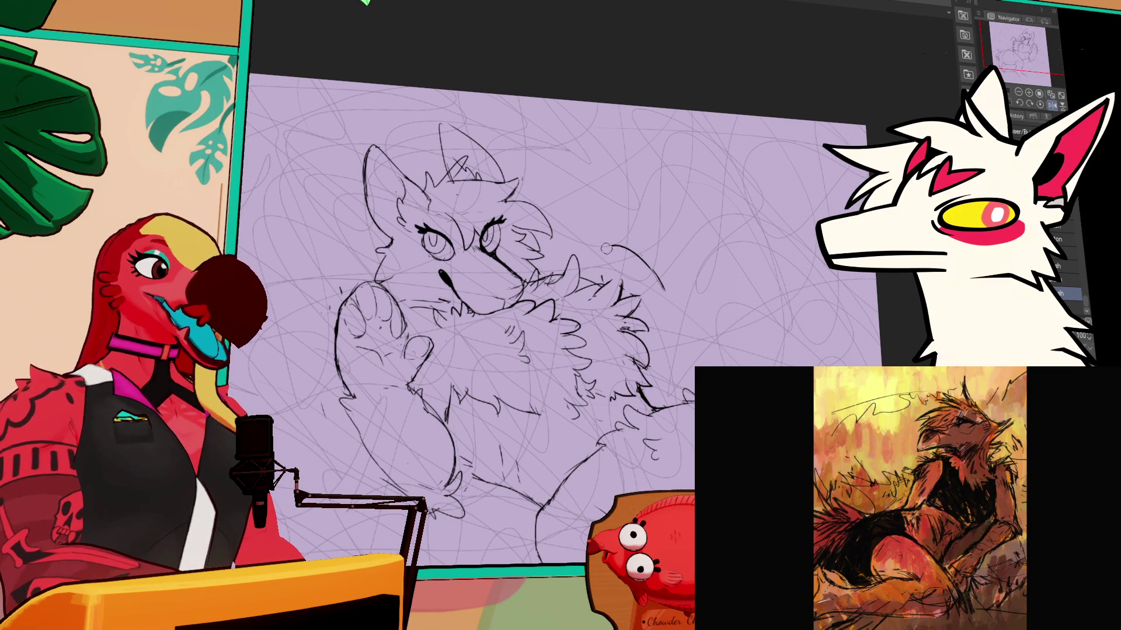
pyautogui.moveTo(603, 267)
pyautogui.mouseDown()
pyautogui.moveTo(638, 249)
pyautogui.moveTo(606, 281)
pyautogui.moveTo(654, 245)
pyautogui.moveTo(657, 309)
pyautogui.mouseUp()
pyautogui.hotkey('ctrl', 'z')
pyautogui.hotkey('ctrl', 'z')
pyautogui.hotkey('ctrl', 'z')
pyautogui.hotkey('ctrl', 'z')
pyautogui.hotkey('ctrl', 'z')
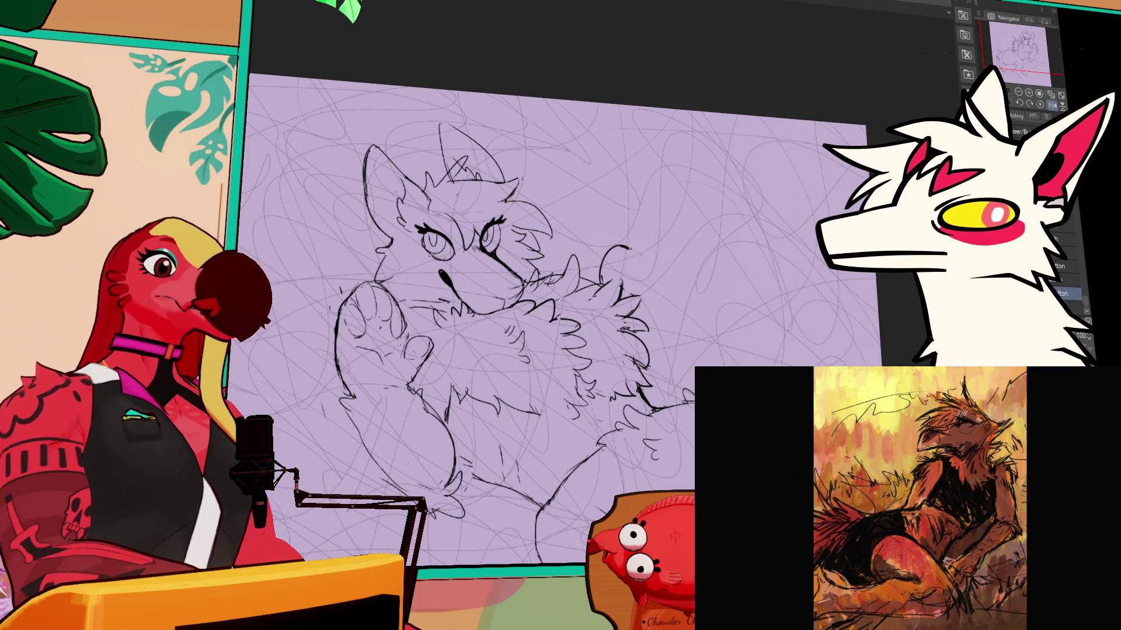
pyautogui.moveTo(627, 248); pyautogui.dragTo(659, 303)
pyautogui.hotkey('ctrl', 'z')
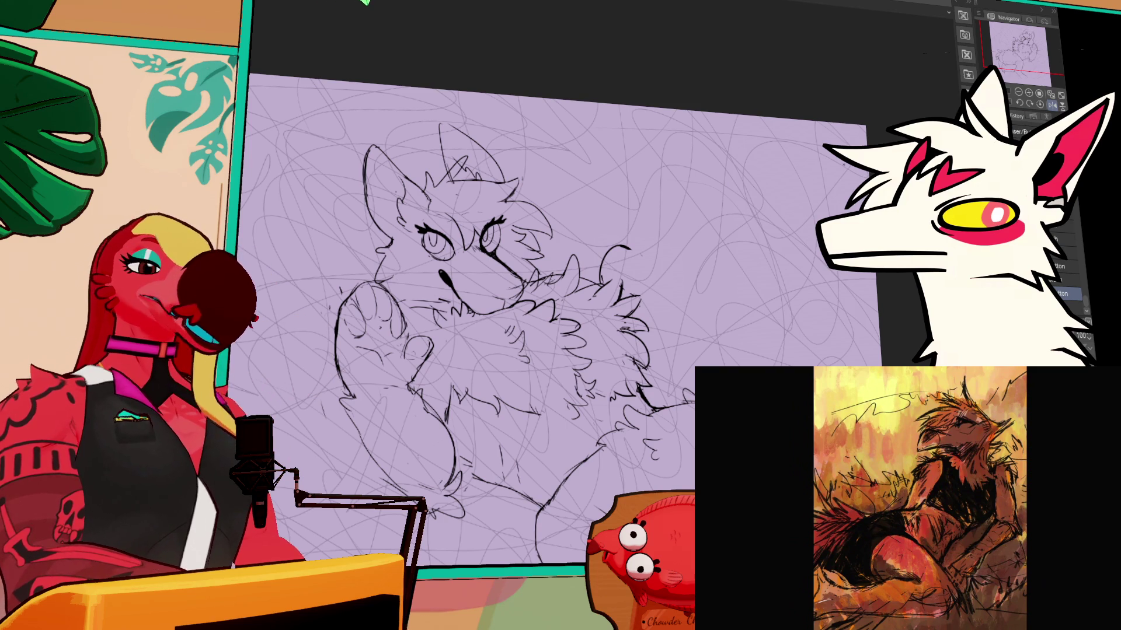
# Step: Draw an oval loop for the second raised paw, retrying it, and rotate the view slightly
pyautogui.press('p')
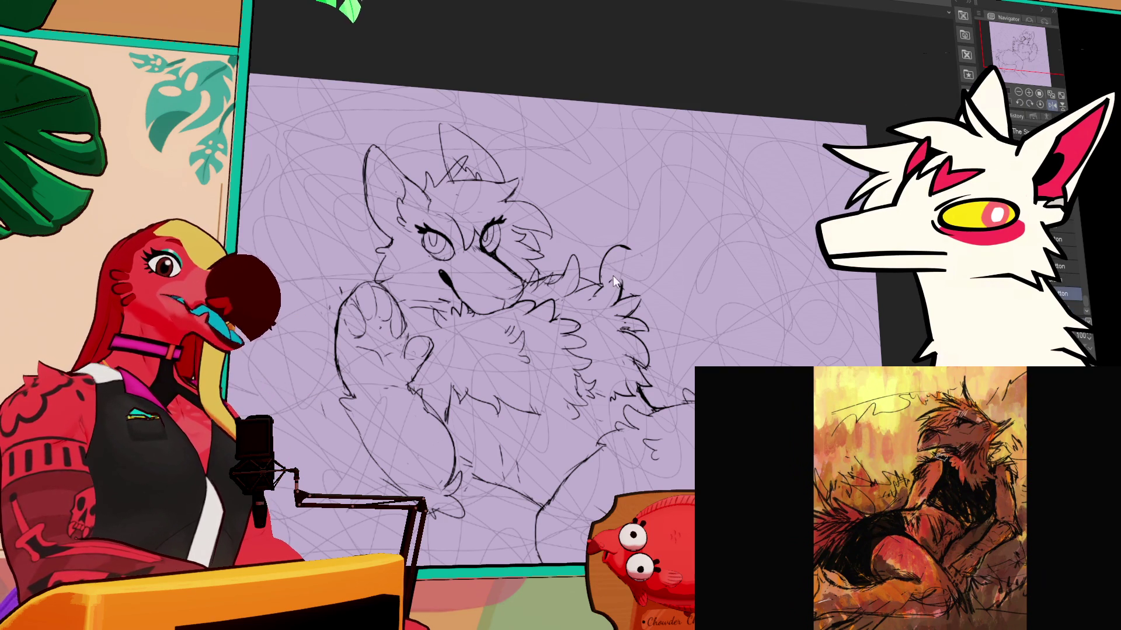
pyautogui.press('b')
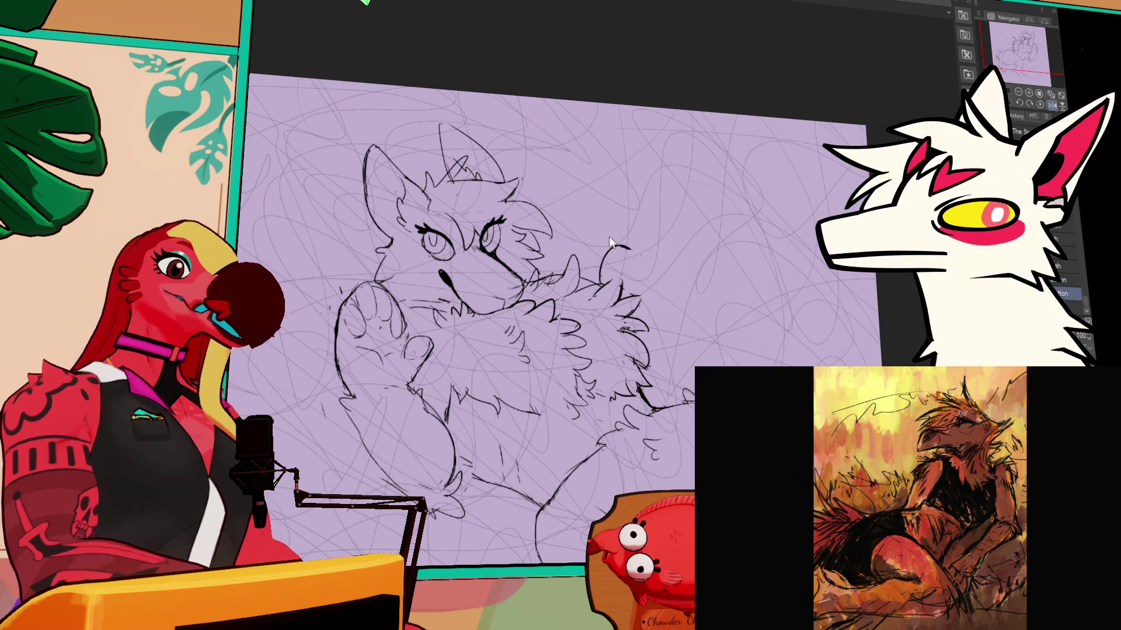
pyautogui.moveTo(426, 346)
pyautogui.mouseDown()
pyautogui.moveTo(577, 337)
pyautogui.moveTo(569, 352)
pyautogui.moveTo(548, 339)
pyautogui.mouseUp()
pyautogui.hotkey('ctrl', 'z')
pyautogui.hotkey('ctrl', 'z')
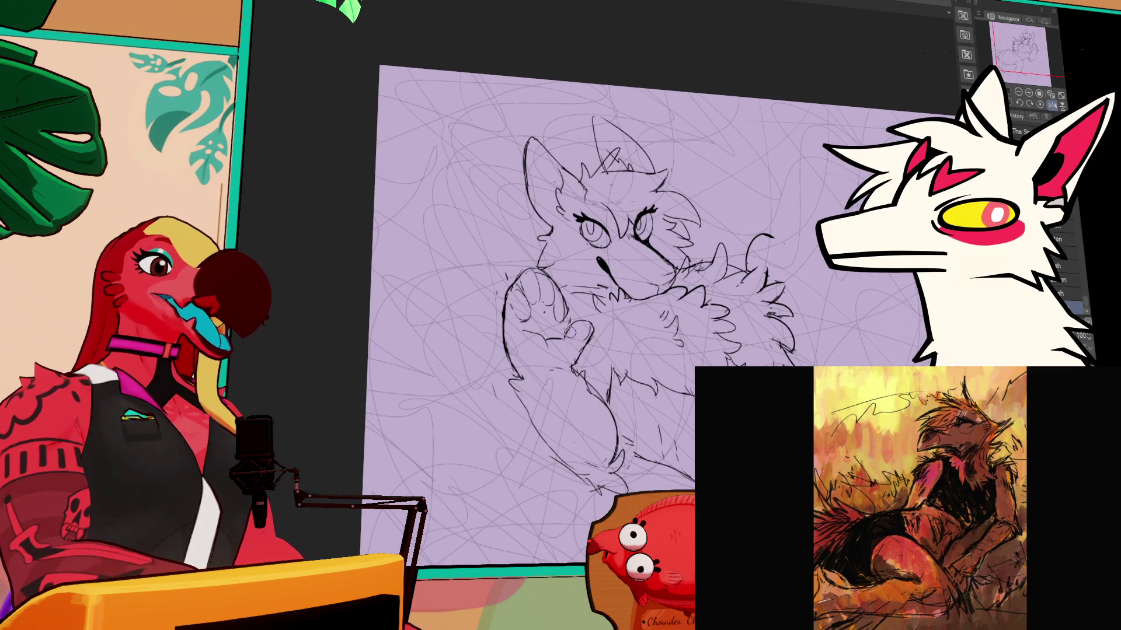
pyautogui.scroll(1, 793, 213)
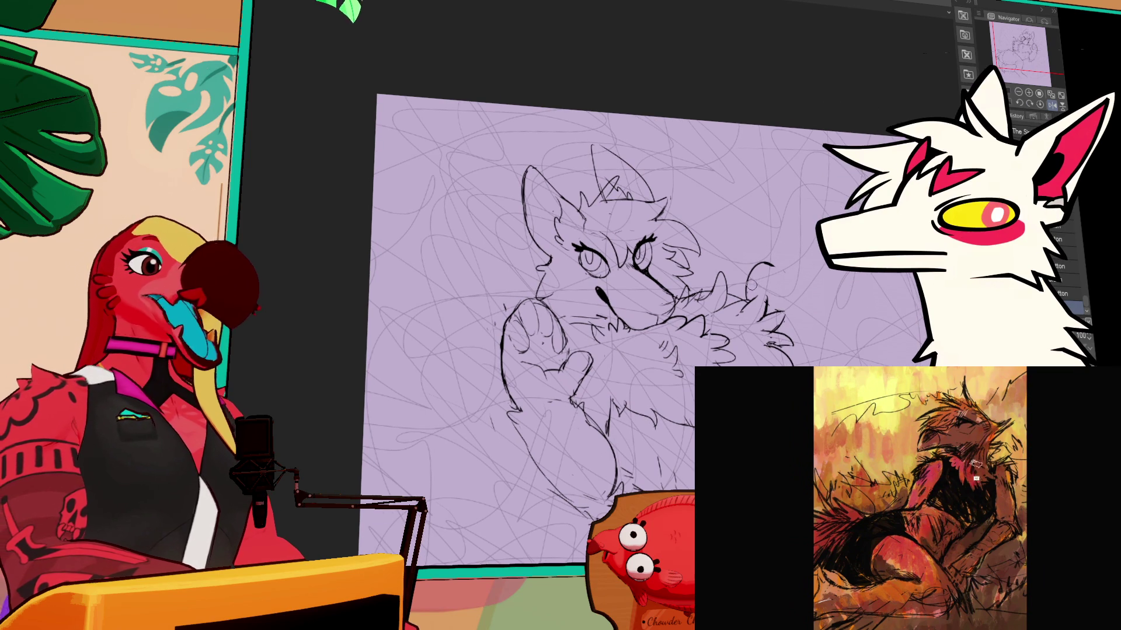
pyautogui.press('b')
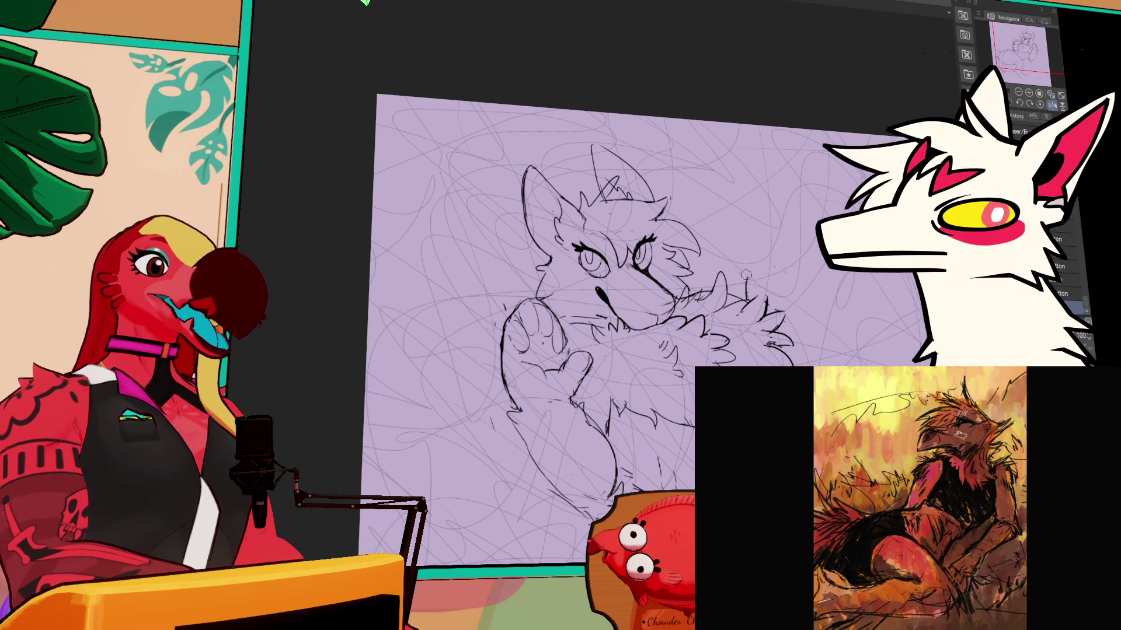
pyautogui.press('e')
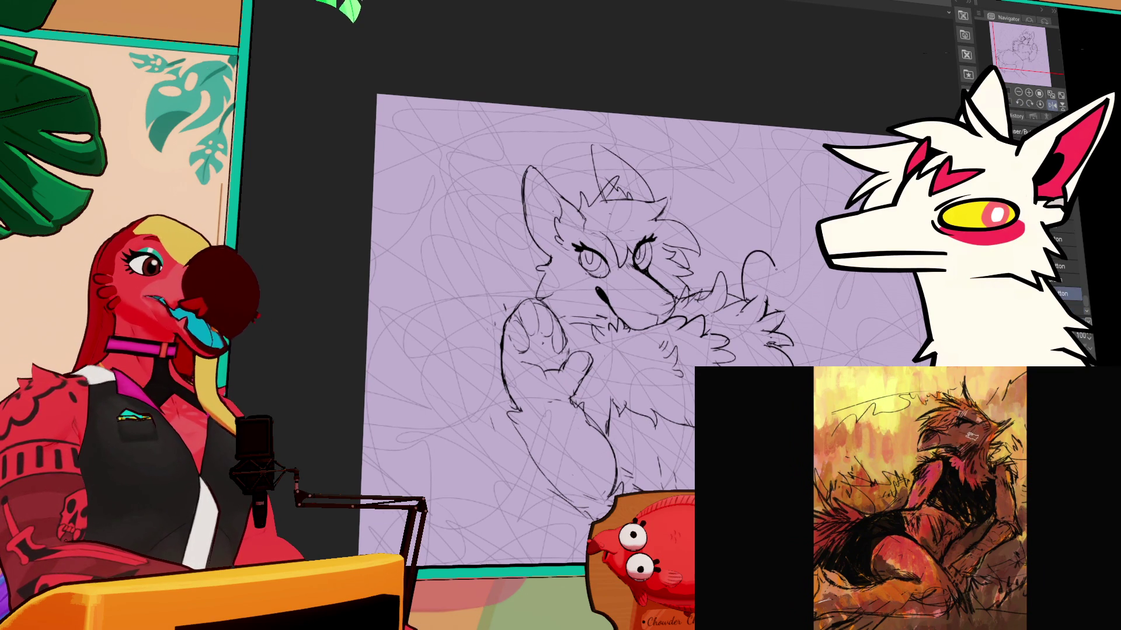
pyautogui.moveTo(742, 295)
pyautogui.mouseDown()
pyautogui.moveTo(785, 301)
pyautogui.moveTo(749, 257)
pyautogui.moveTo(785, 292)
pyautogui.moveTo(789, 274)
pyautogui.mouseUp()
pyautogui.hotkey('ctrl', 'z')
pyautogui.hotkey('ctrl', 'z')
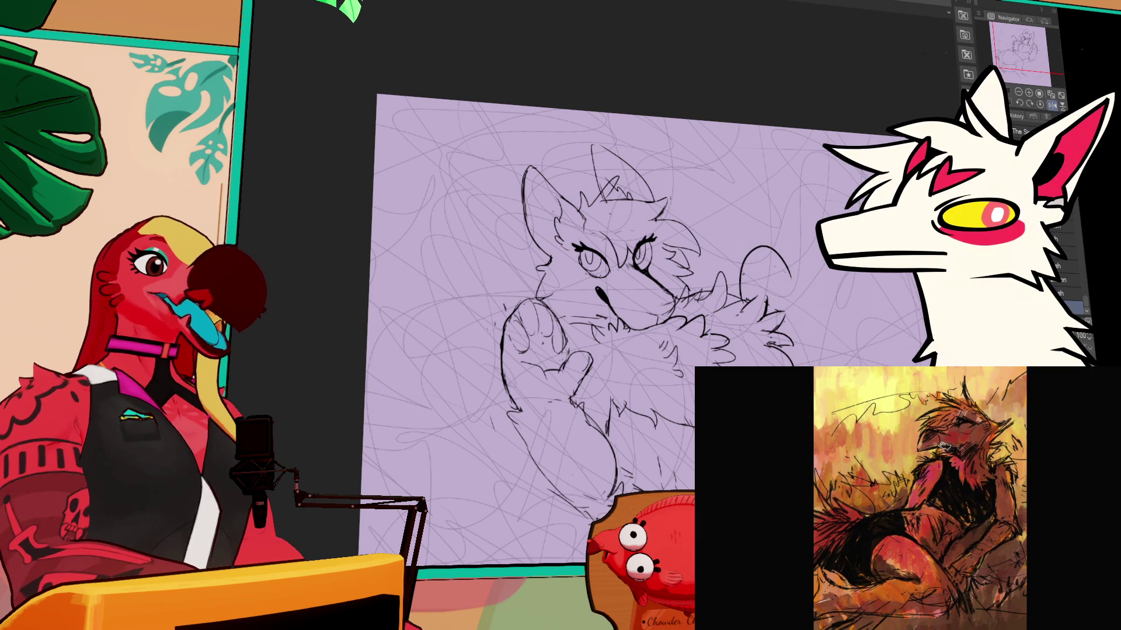
pyautogui.press('-')
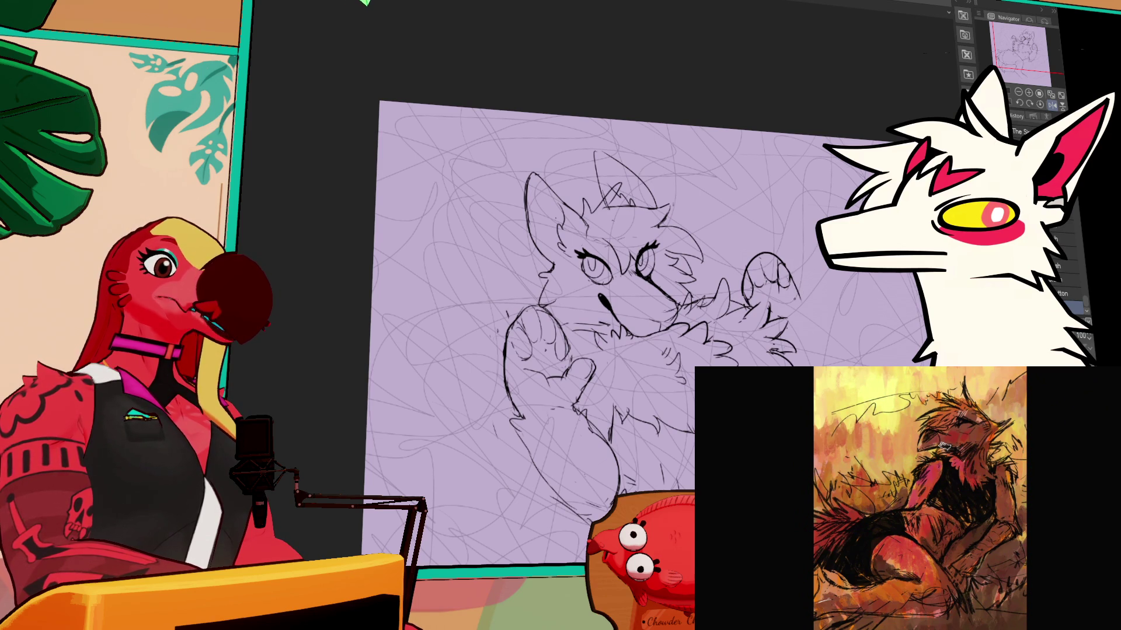
# Step: Redraw the creature's lower body contour down the leg and add a line alongside it
pyautogui.scroll(-3, 660, 280)
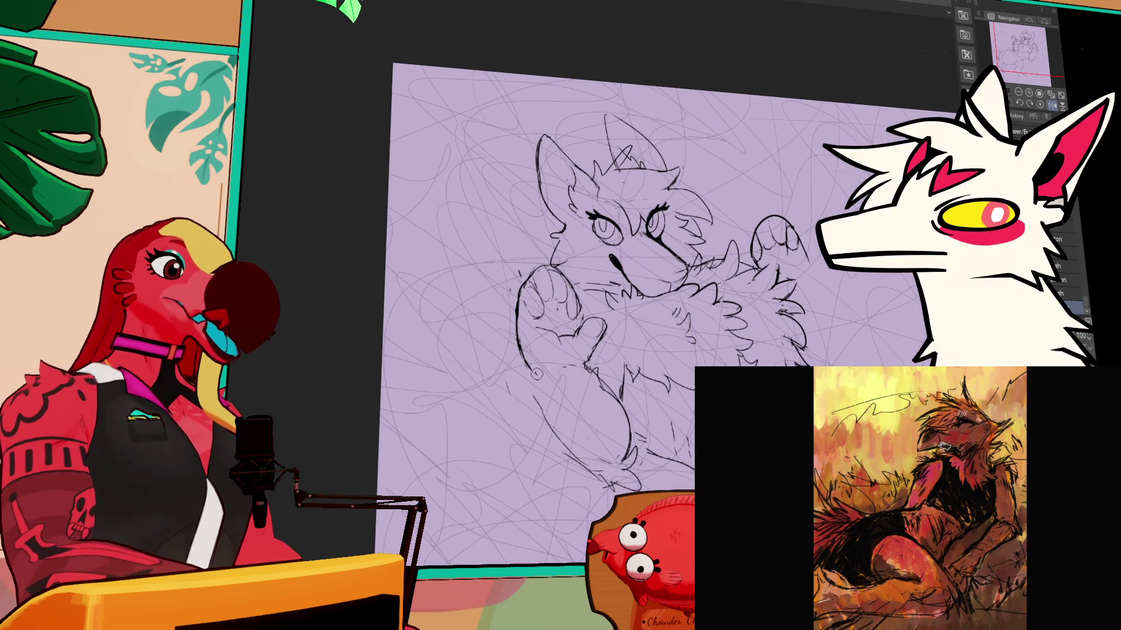
pyautogui.scroll(-2, 659, 280)
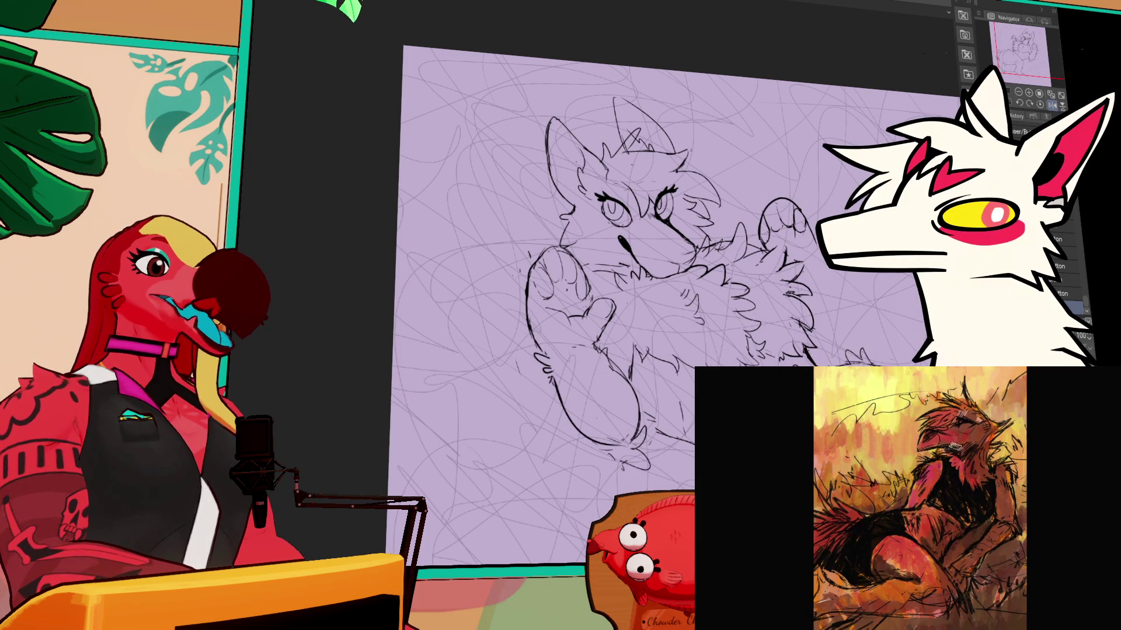
pyautogui.scroll(-1, 660, 280)
pyautogui.hotkey('ctrl', 'z')
pyautogui.moveTo(548, 365); pyautogui.dragTo(659, 461)
pyautogui.hotkey('ctrl', 'z')
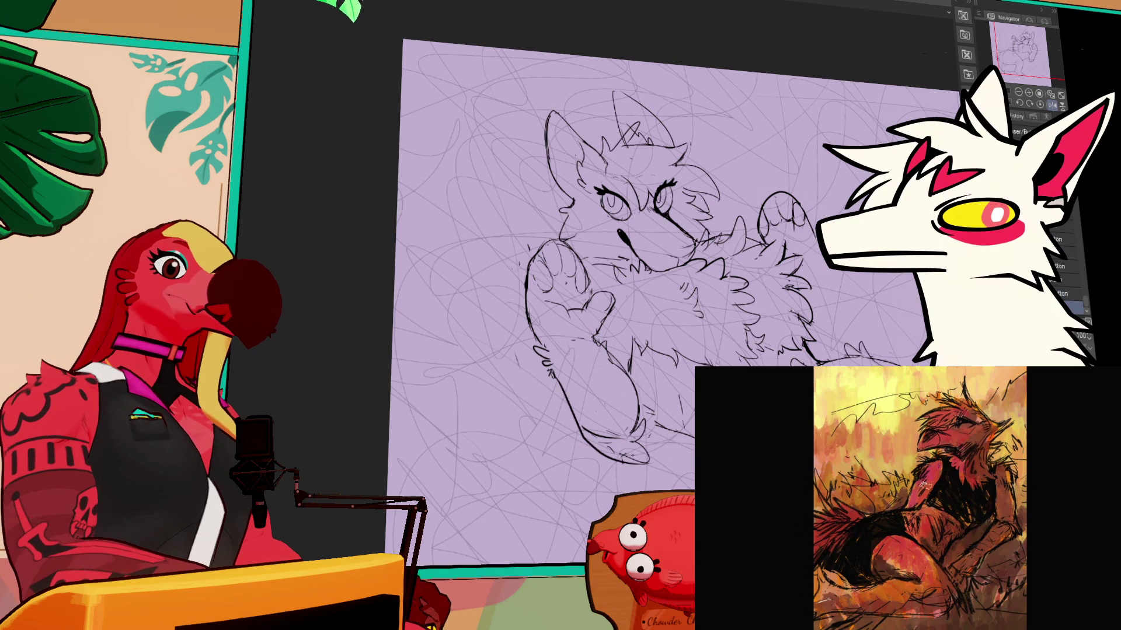
pyautogui.moveTo(554, 375)
pyautogui.mouseDown()
pyautogui.moveTo(585, 444)
pyautogui.moveTo(632, 474)
pyautogui.mouseUp()
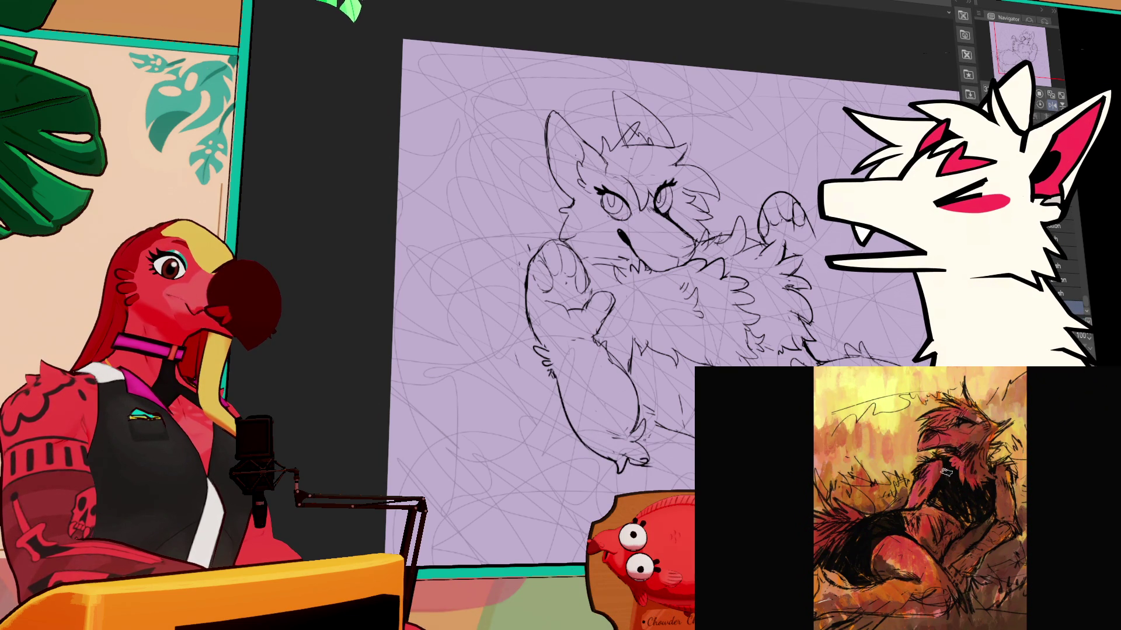
pyautogui.press('e')
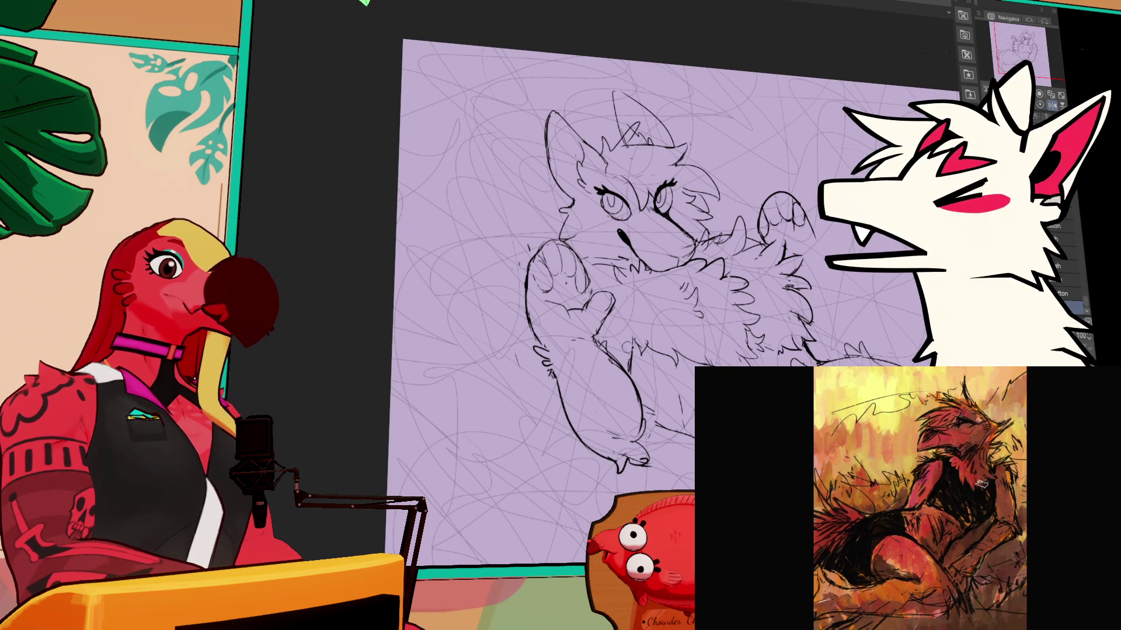
pyautogui.moveTo(642, 376); pyautogui.dragTo(646, 430)
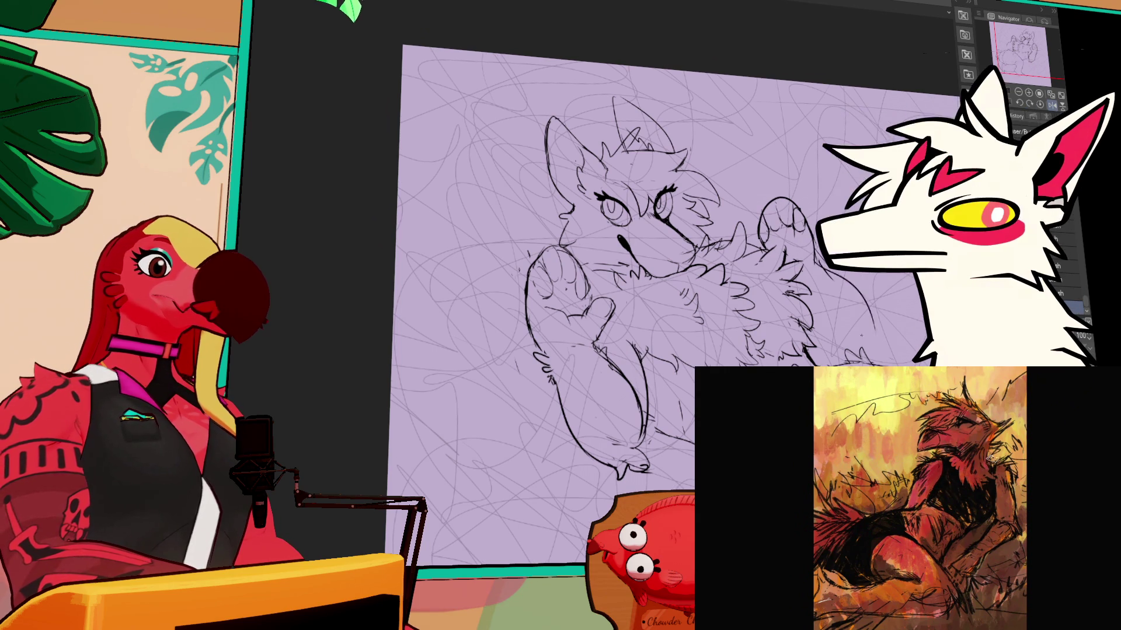
# Step: Add detail to the second raised paw and lasso-select it
pyautogui.moveTo(820, 262); pyautogui.dragTo(857, 302)
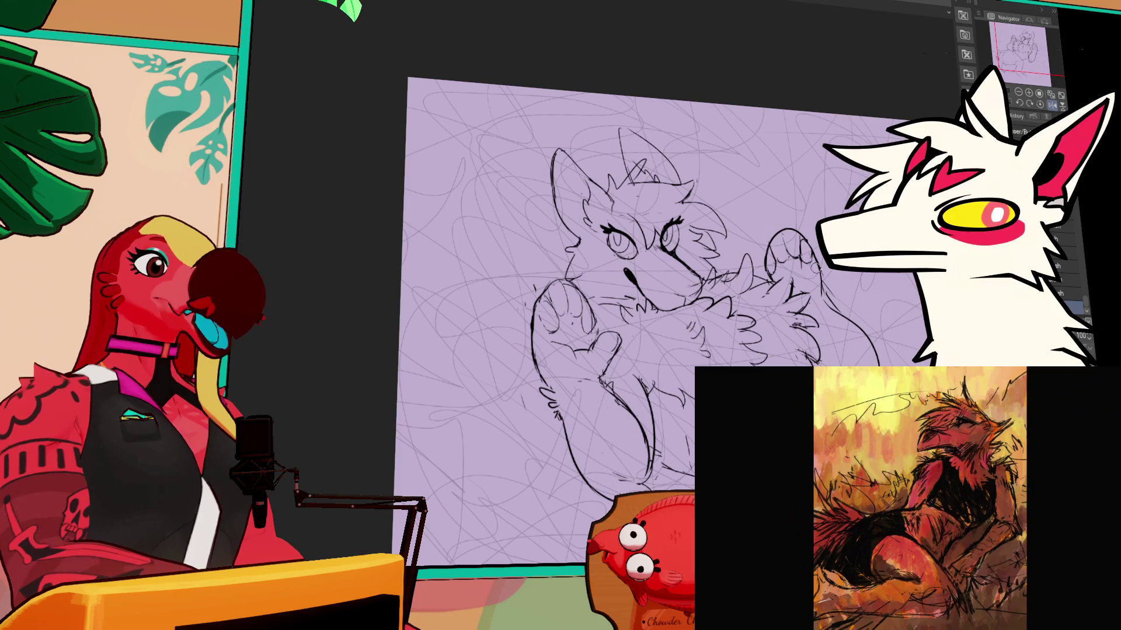
pyautogui.scroll(1, 817, 266)
pyautogui.scroll(-1, 811, 251)
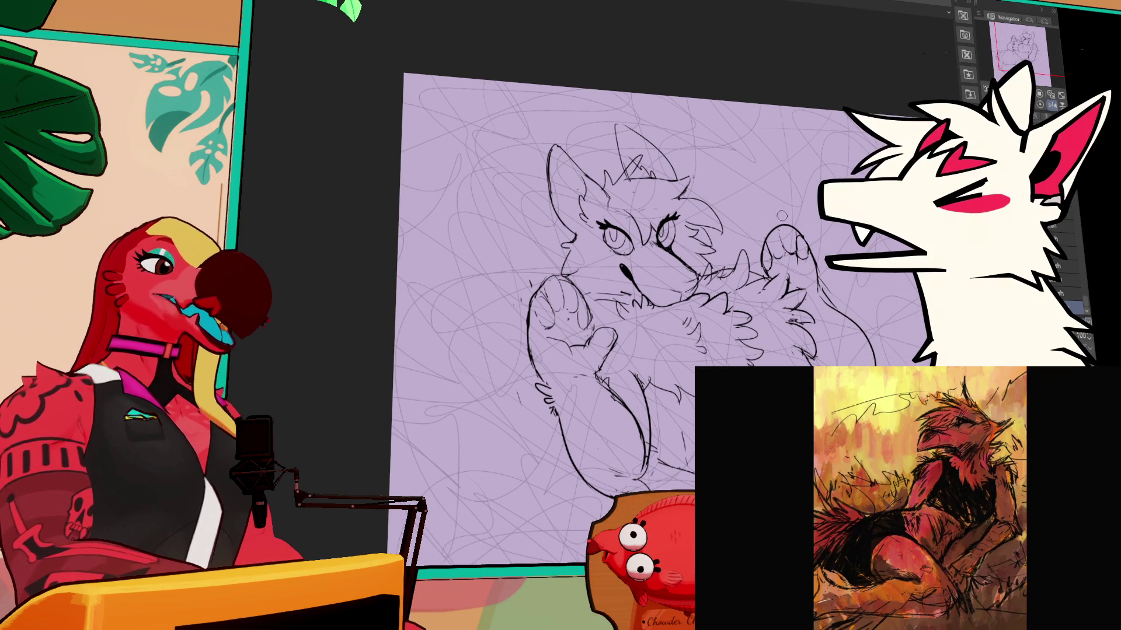
pyautogui.moveTo(753, 238)
pyautogui.mouseDown()
pyautogui.moveTo(817, 286)
pyautogui.moveTo(753, 260)
pyautogui.mouseUp()
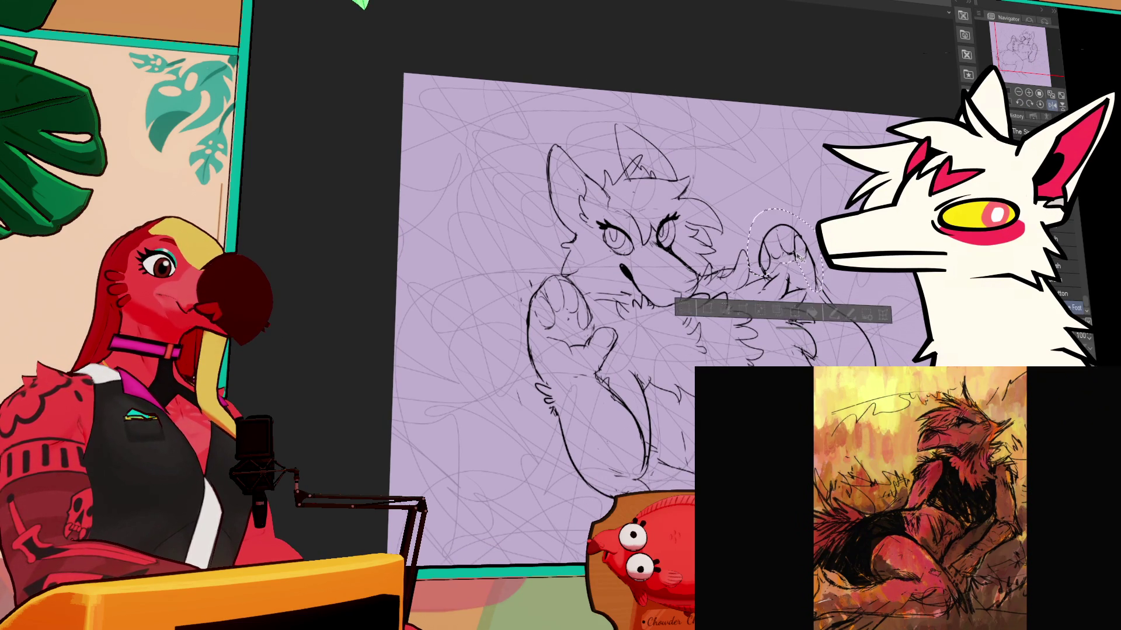
# Step: Transform the selected second paw and commit the change
pyautogui.click(796, 309)
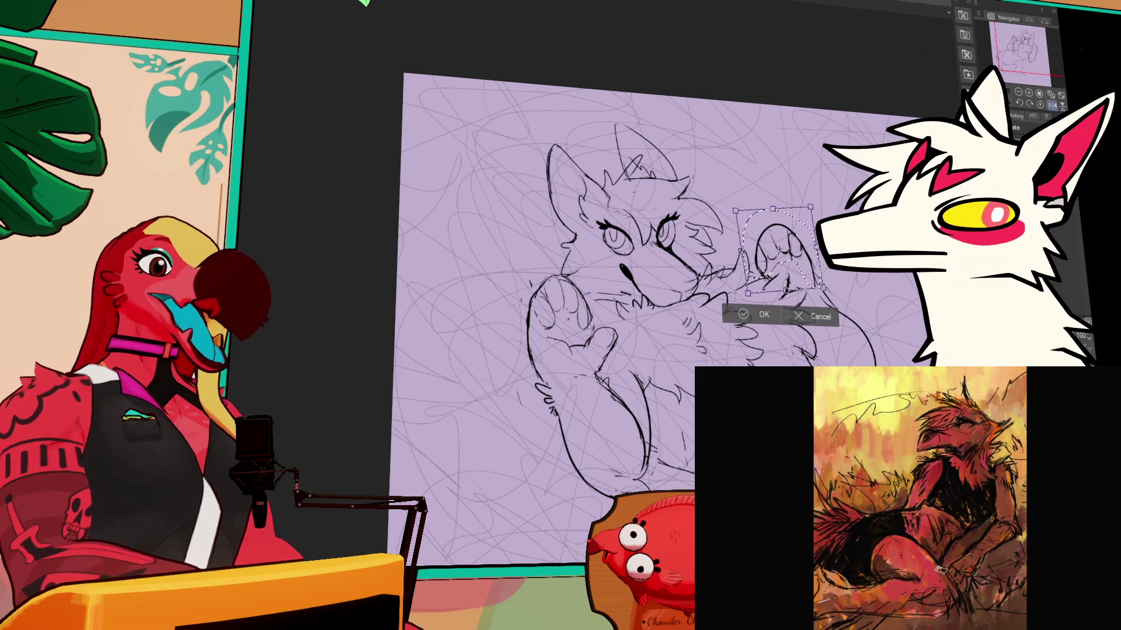
pyautogui.press('Return')
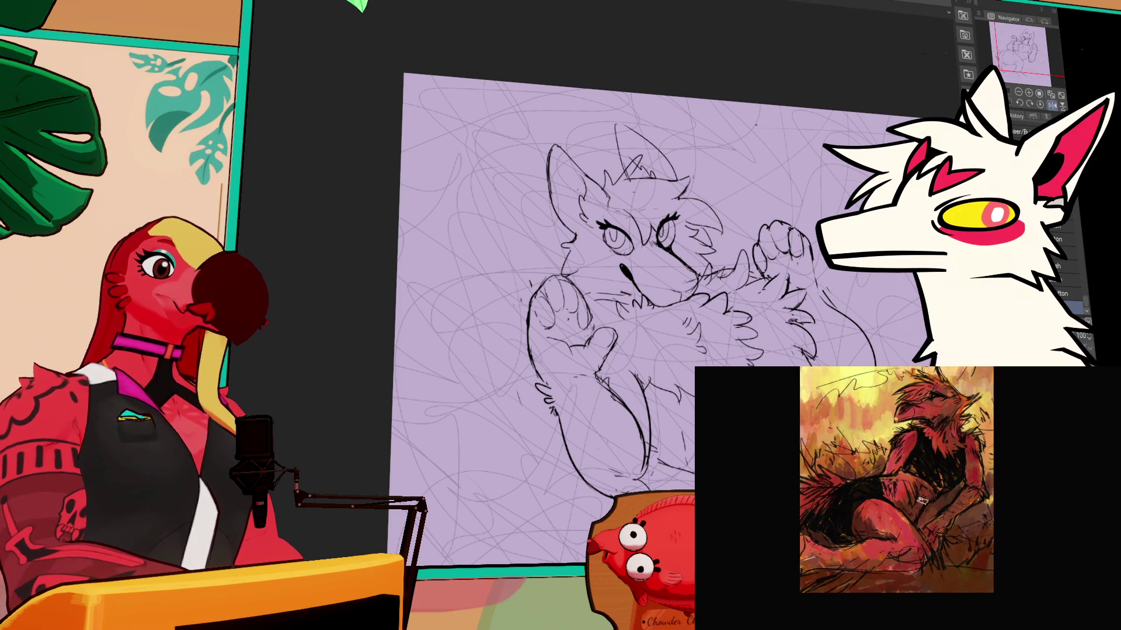
# Step: On the ink layer, draw the arcing hind leg outline below the body and shift it slightly left
pyautogui.moveTo(671, 255); pyautogui.dragTo(642, 240)
pyautogui.moveTo(762, 246)
pyautogui.mouseDown()
pyautogui.moveTo(666, 233)
pyautogui.moveTo(664, 168)
pyautogui.mouseUp()
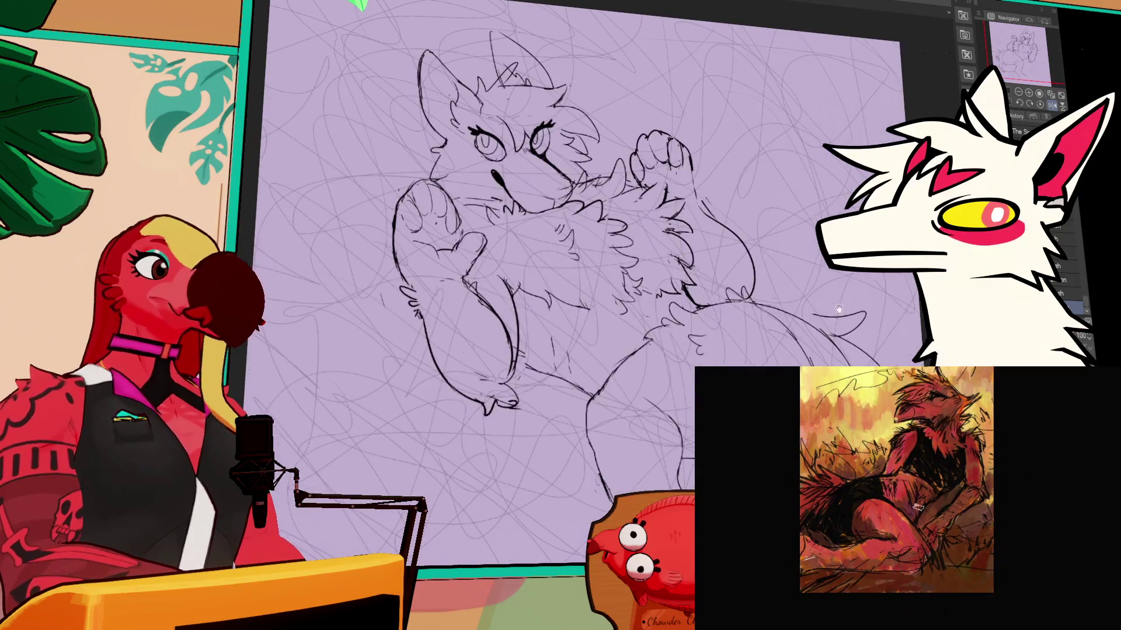
pyautogui.moveTo(816, 347); pyautogui.dragTo(822, 292)
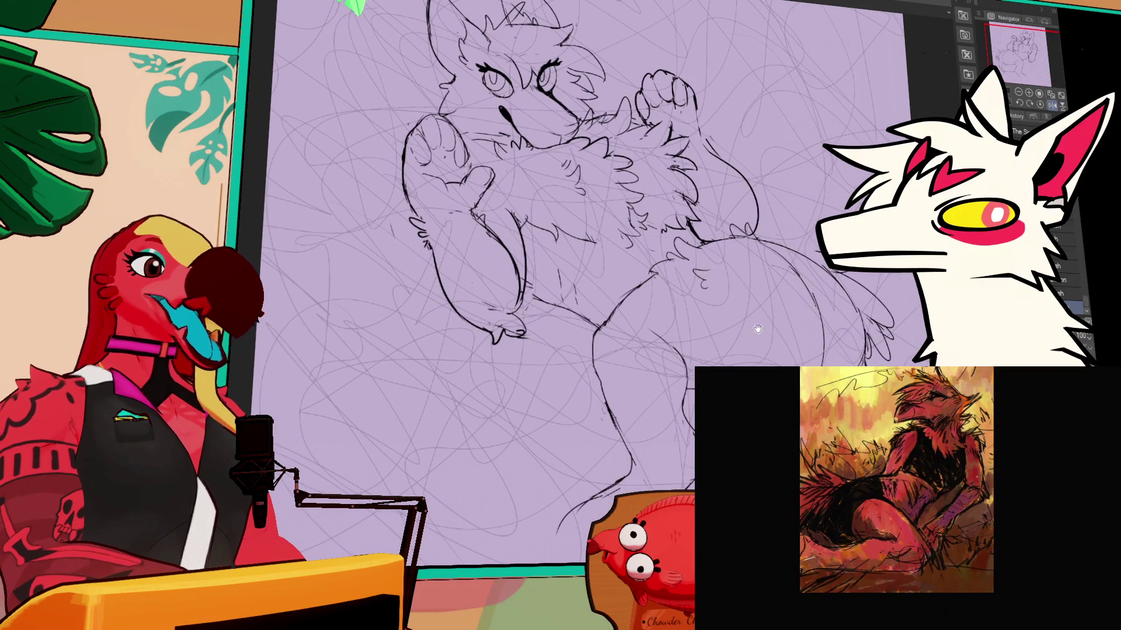
pyautogui.click(1068, 294)
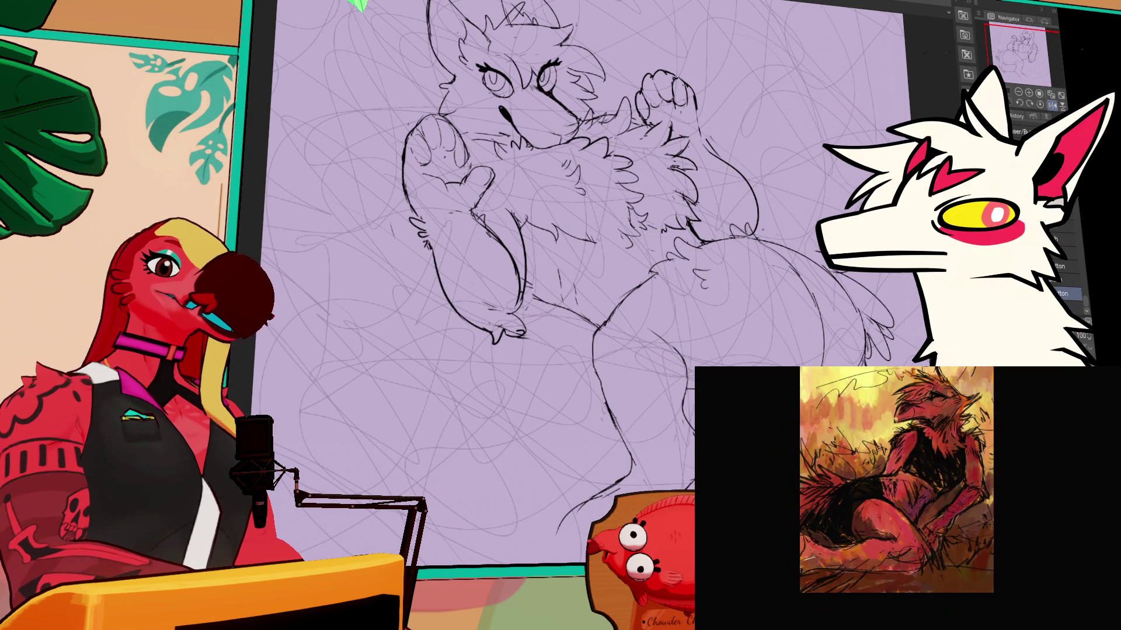
pyautogui.moveTo(696, 315)
pyautogui.mouseDown()
pyautogui.moveTo(618, 284)
pyautogui.moveTo(565, 373)
pyautogui.moveTo(528, 555)
pyautogui.moveTo(607, 578)
pyautogui.moveTo(692, 455)
pyautogui.moveTo(691, 360)
pyautogui.moveTo(661, 366)
pyautogui.moveTo(659, 396)
pyautogui.mouseUp()
pyautogui.hotkey('ctrl', 'd')
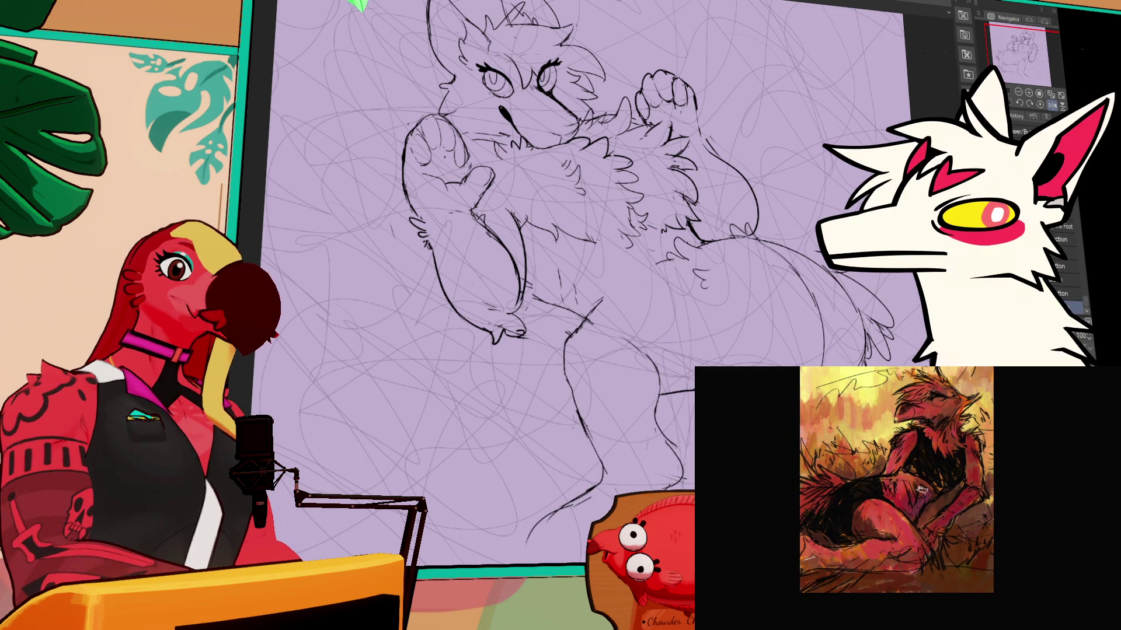
# Step: Draw and refine the hind foot at the bottom of the leg
pyautogui.moveTo(795, 255); pyautogui.dragTo(792, 247)
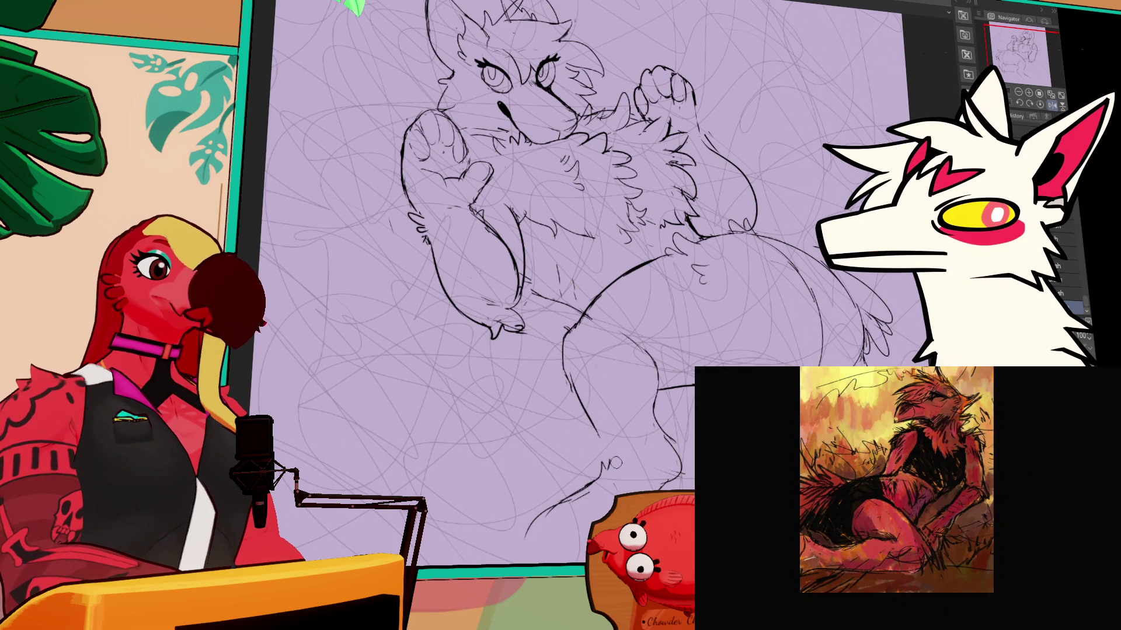
pyautogui.moveTo(529, 526); pyautogui.dragTo(507, 563)
pyautogui.moveTo(537, 514)
pyautogui.mouseDown()
pyautogui.moveTo(517, 561)
pyautogui.moveTo(541, 530)
pyautogui.mouseUp()
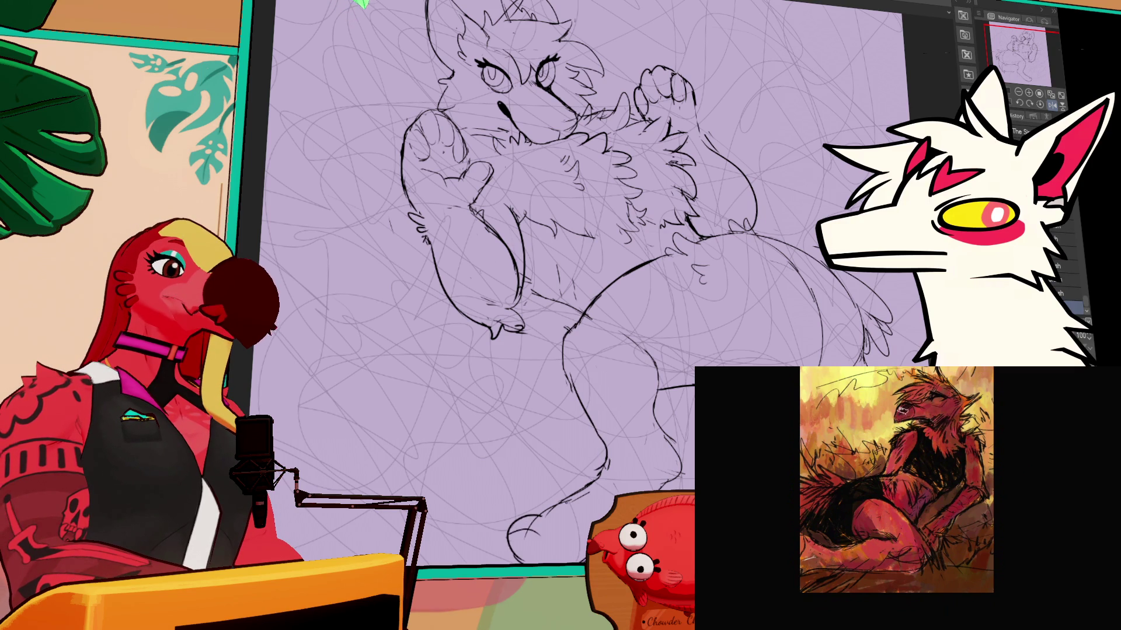
# Step: Zoom out to the hind foot and ink the bottom edge of its toes
pyautogui.scroll(-2, 589, 283)
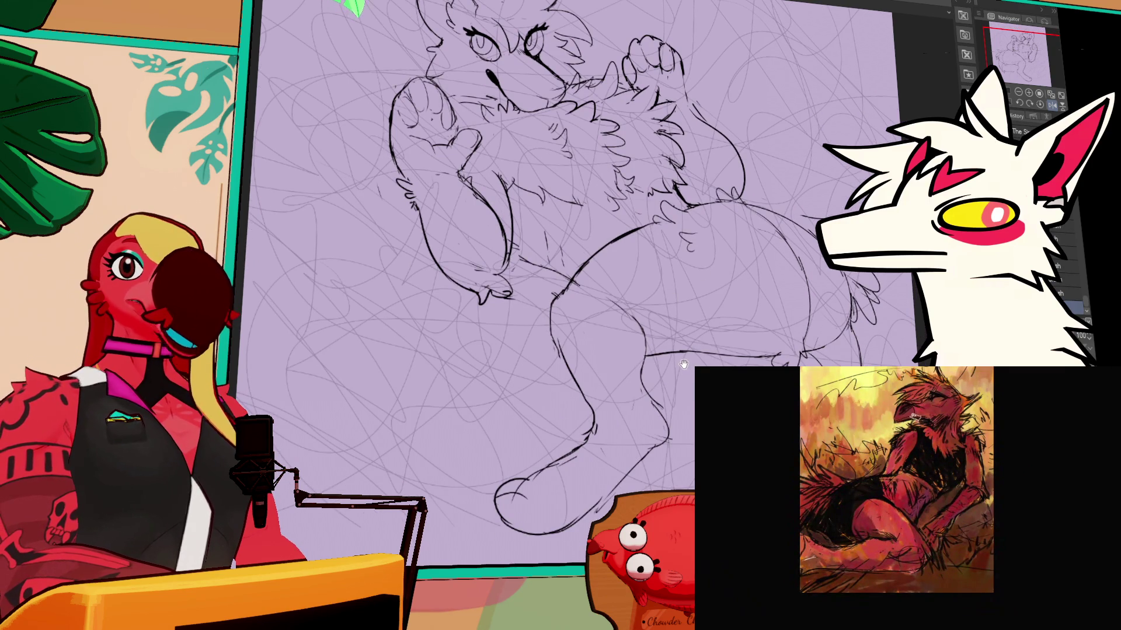
pyautogui.hscroll(-1, 589, 268)
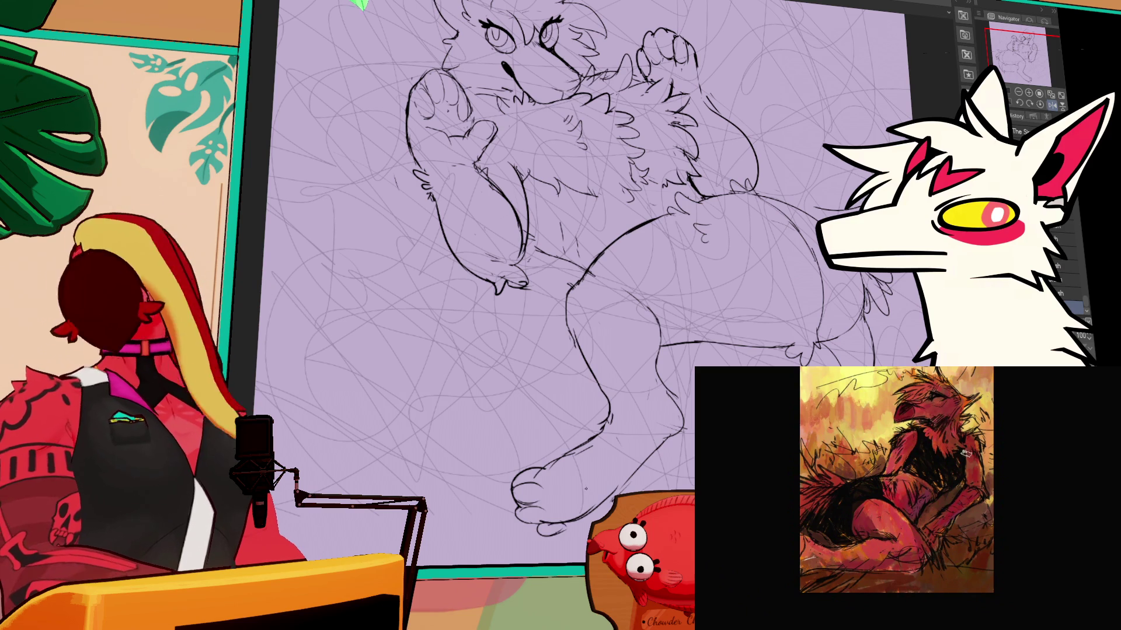
pyautogui.scroll(-1, 594, 283)
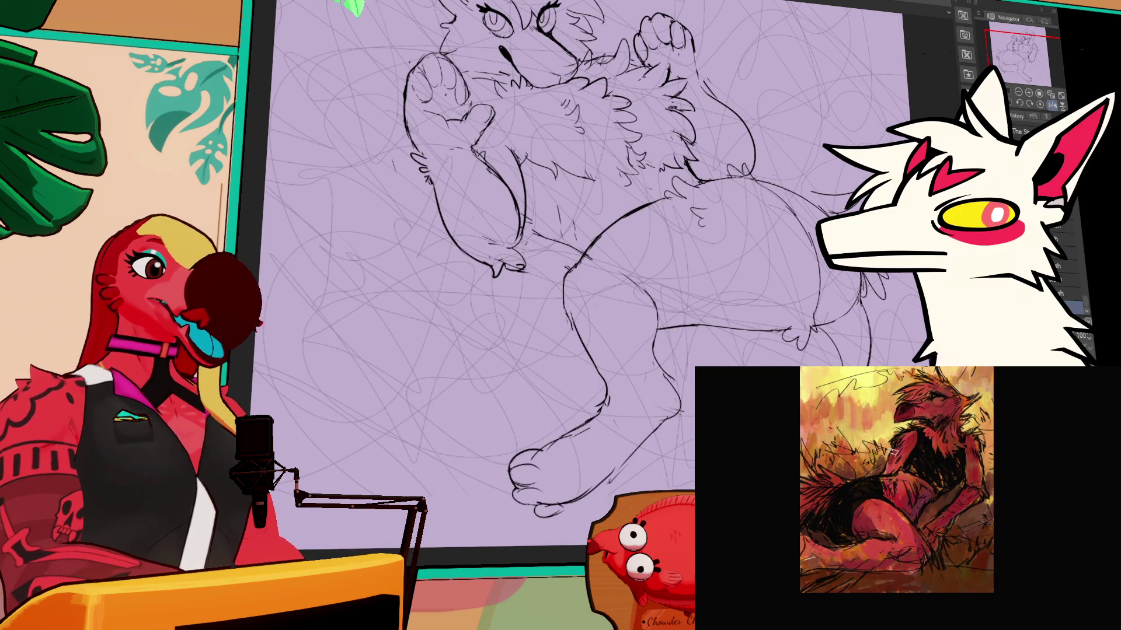
pyautogui.scroll(-3, 595, 263)
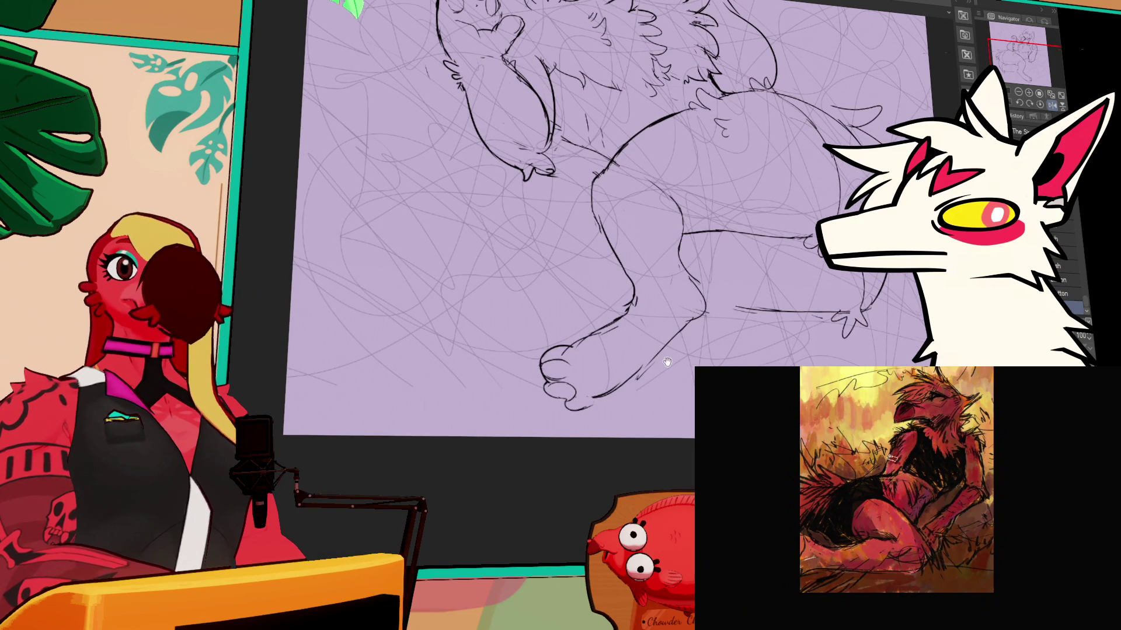
pyautogui.scroll(-1, 594, 263)
pyautogui.moveTo(658, 326); pyautogui.dragTo(674, 355)
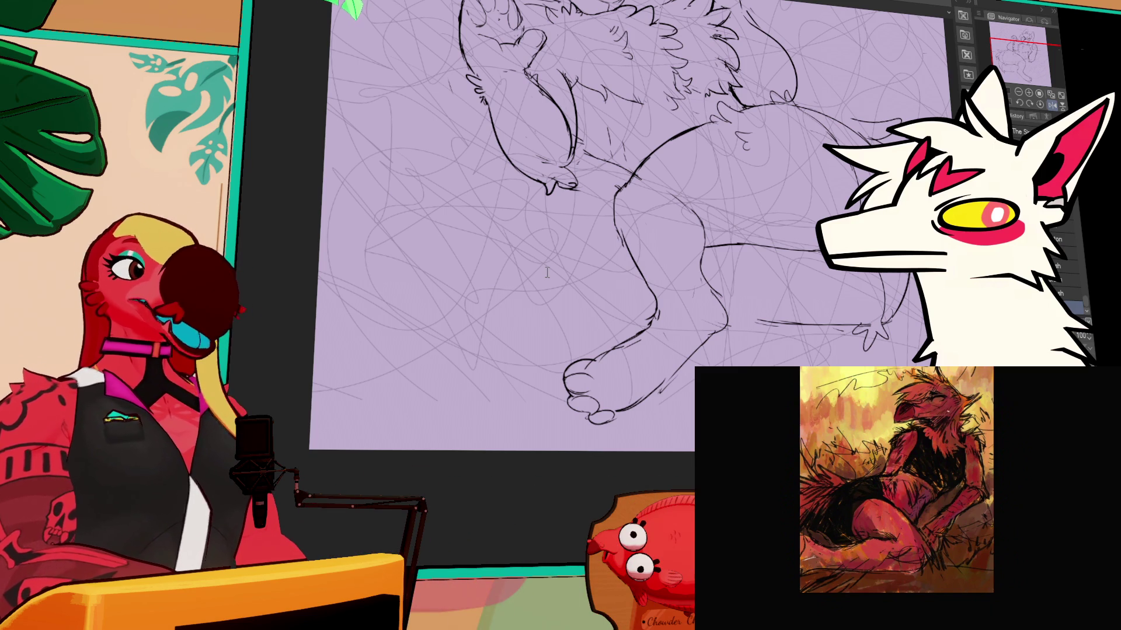
pyautogui.scroll(-1, 583, 222)
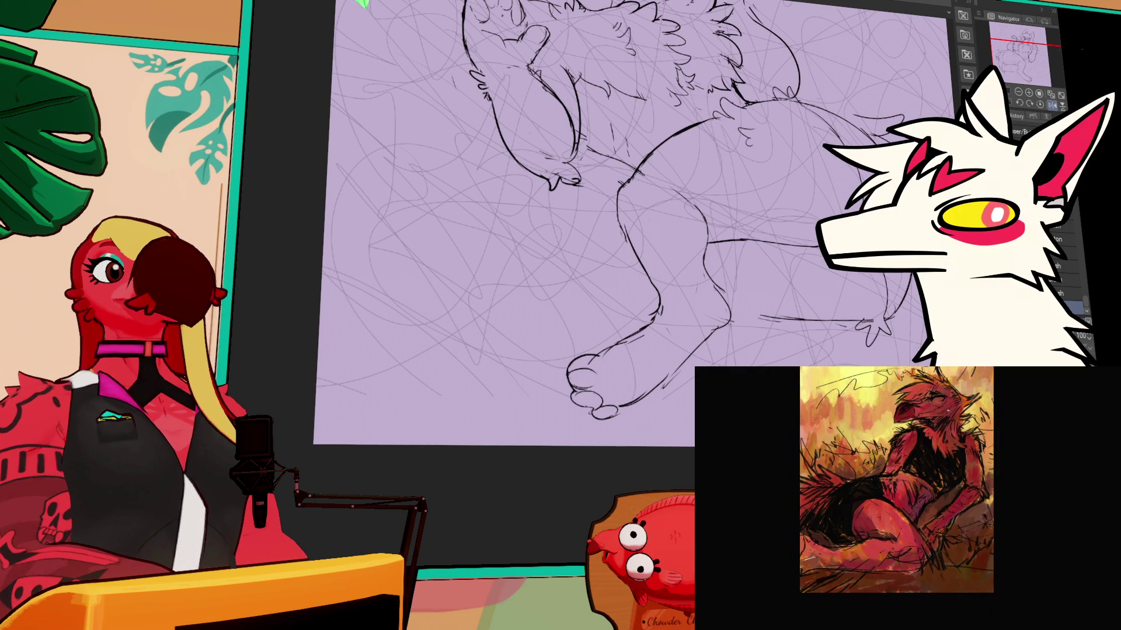
pyautogui.scroll(-1, 658, 383)
pyautogui.scroll(-1, 658, 384)
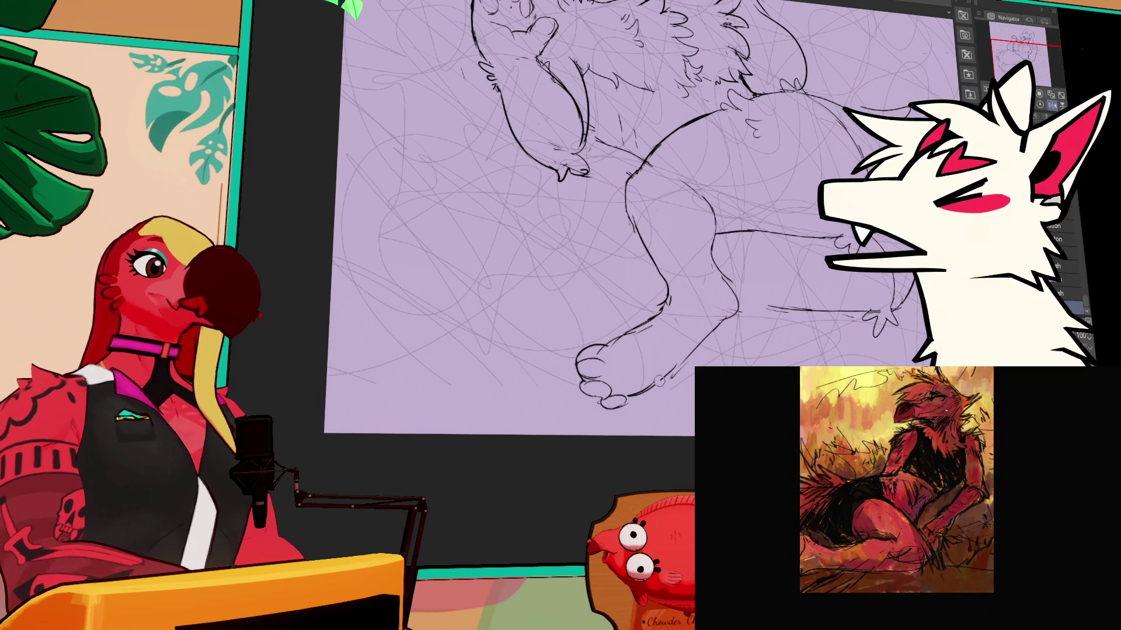
pyautogui.moveTo(629, 399)
pyautogui.mouseDown()
pyautogui.moveTo(614, 412)
pyautogui.moveTo(627, 413)
pyautogui.moveTo(623, 380)
pyautogui.moveTo(639, 386)
pyautogui.mouseUp()
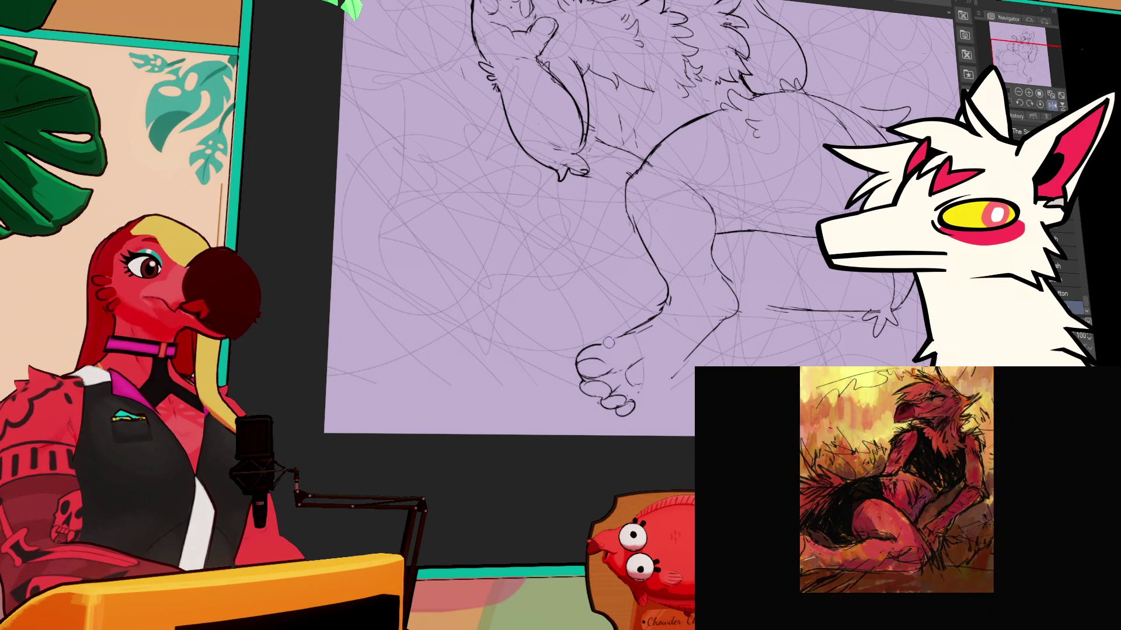
# Step: On a new layer, ink the leg contour down to the foot and a toe outline
pyautogui.hotkey('ctrl', 'shift', 'n')
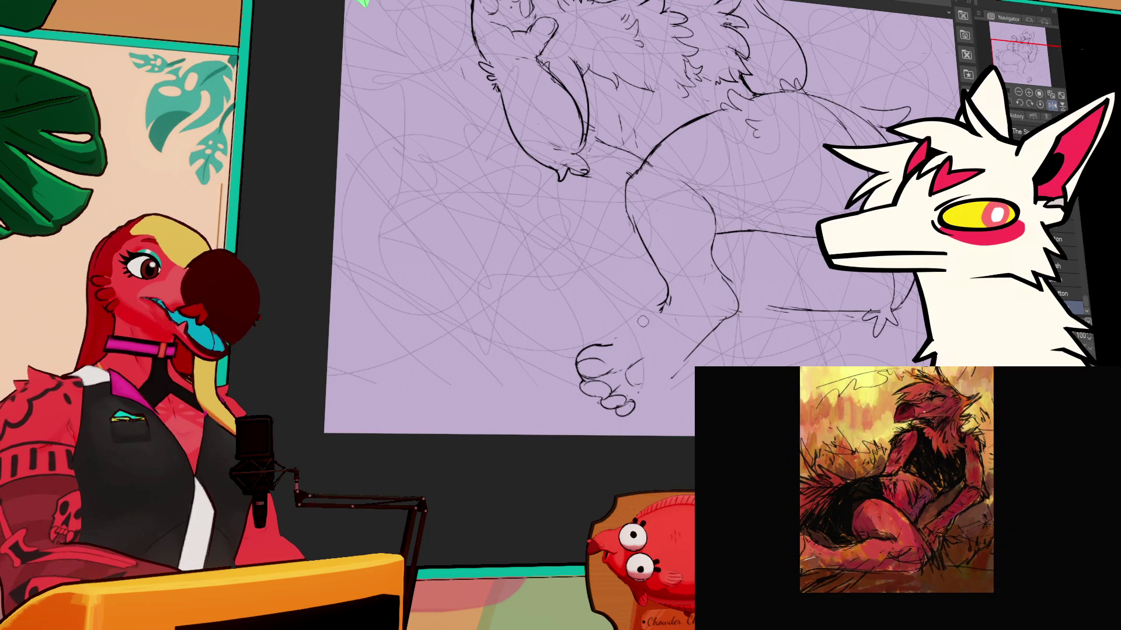
pyautogui.moveTo(662, 312); pyautogui.dragTo(616, 338)
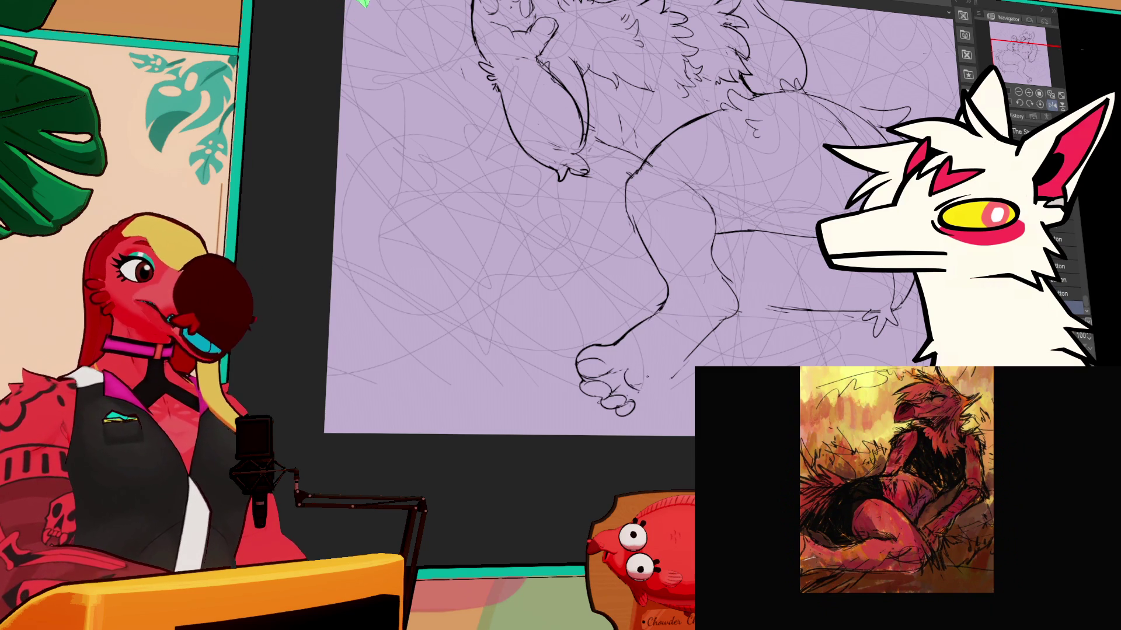
pyautogui.moveTo(646, 345); pyautogui.dragTo(653, 386)
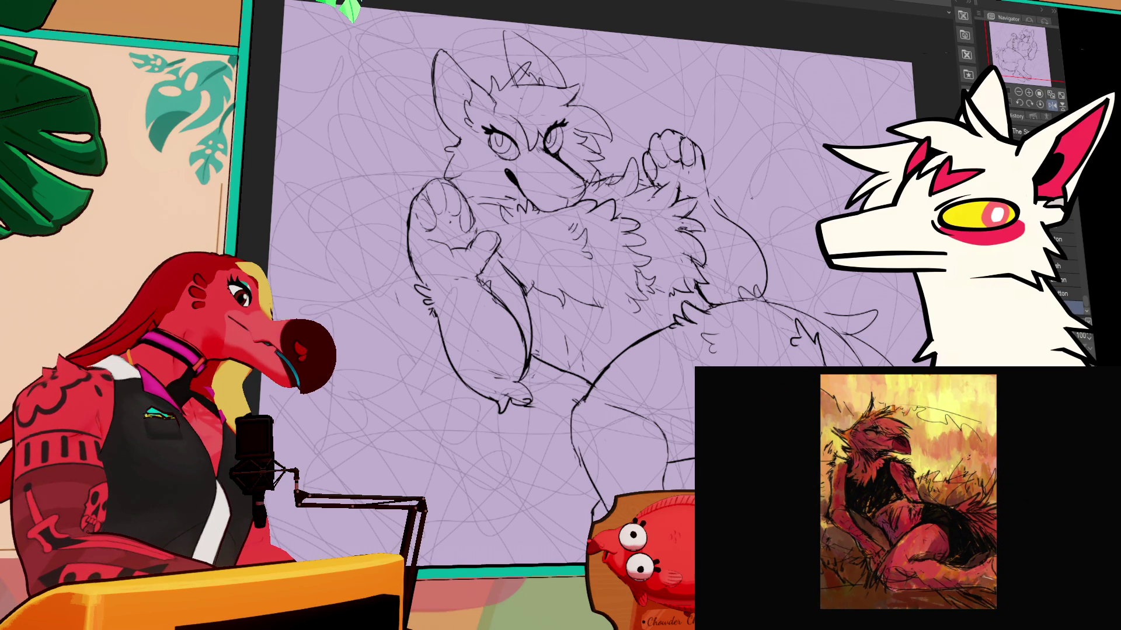
# Step: Lasso a closed loop around the creature's lower left arm
pyautogui.moveTo(786, 255); pyautogui.dragTo(786, 245)
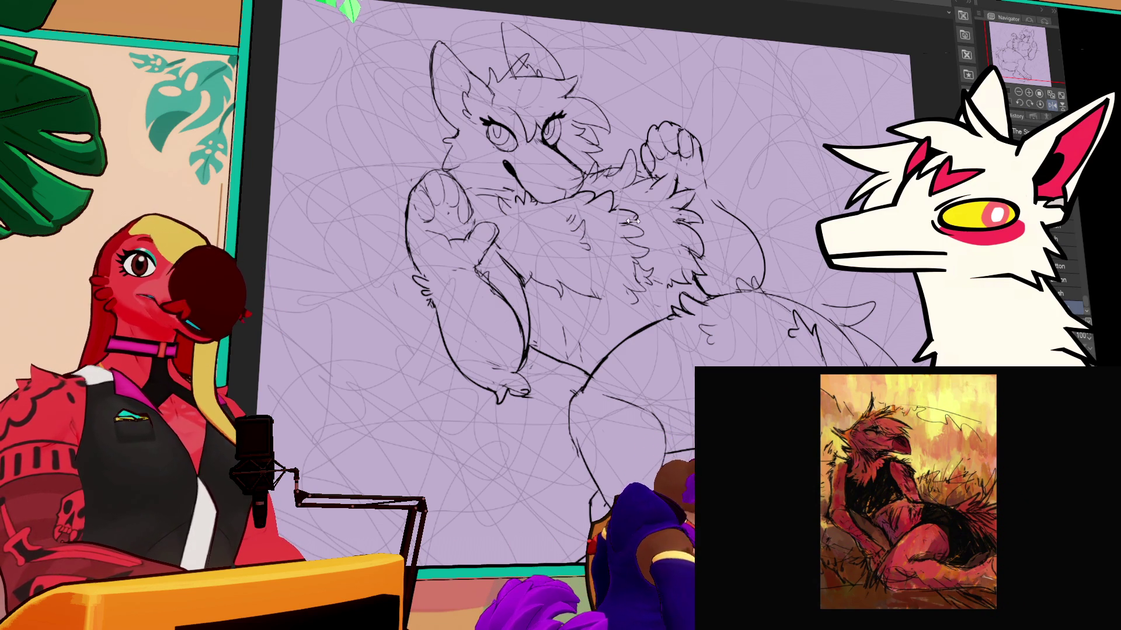
pyautogui.moveTo(786, 180); pyautogui.dragTo(794, 212)
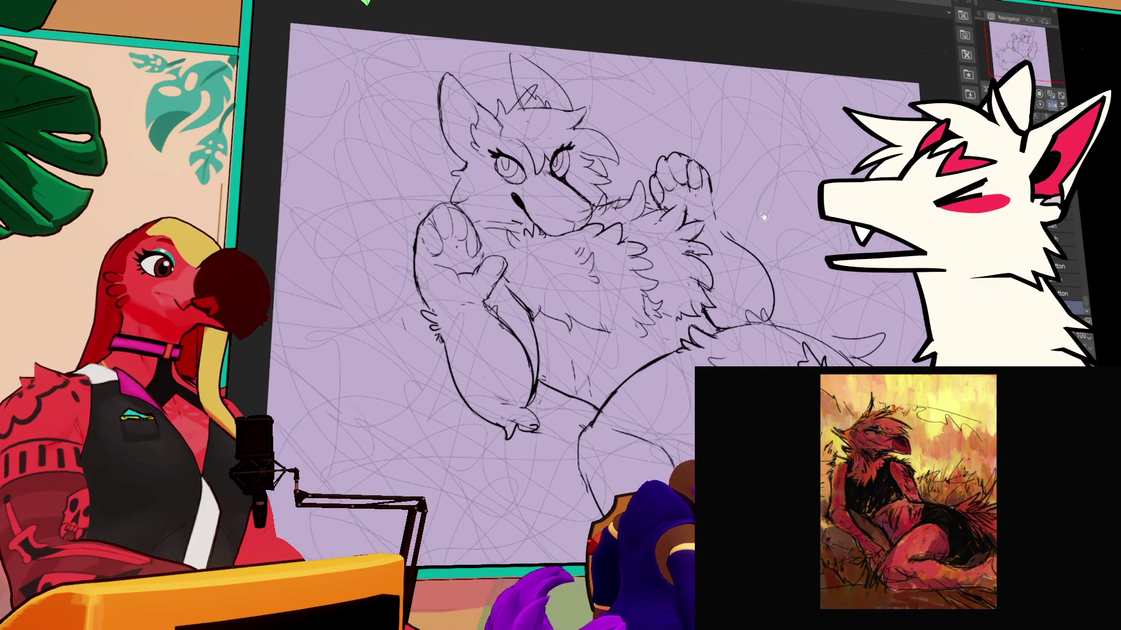
pyautogui.moveTo(449, 328)
pyautogui.mouseDown()
pyautogui.moveTo(497, 476)
pyautogui.moveTo(547, 388)
pyautogui.moveTo(544, 325)
pyautogui.mouseUp()
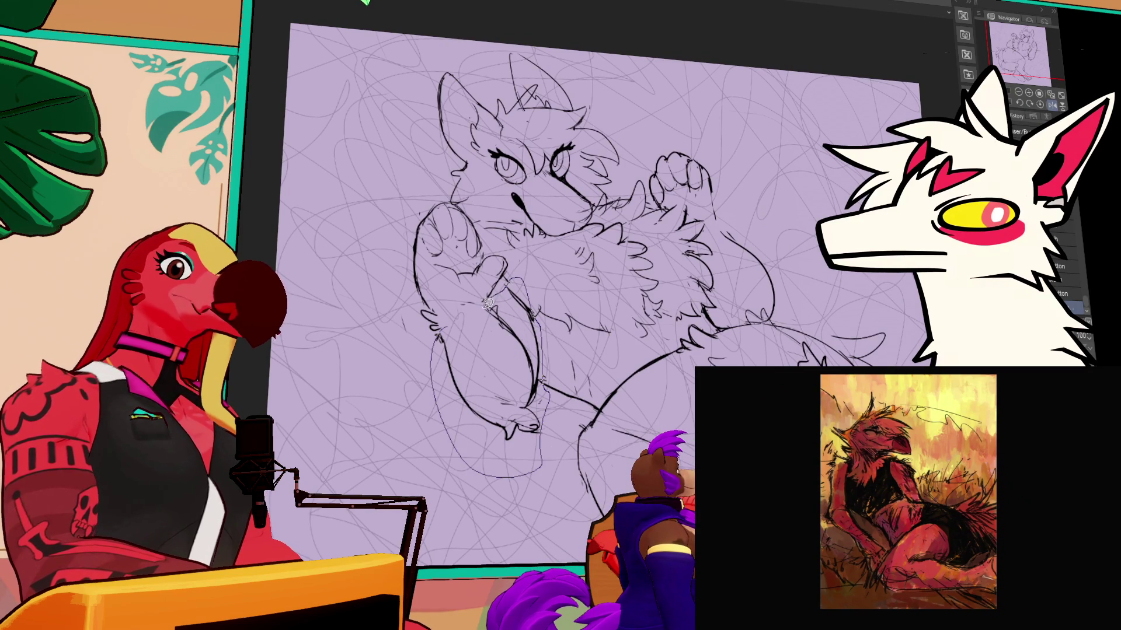
pyautogui.moveTo(489, 299); pyautogui.dragTo(489, 299)
# Step: Rotate the lassoed arm slightly counter-clockwise, confirm, and deselect
pyautogui.click(497, 503)
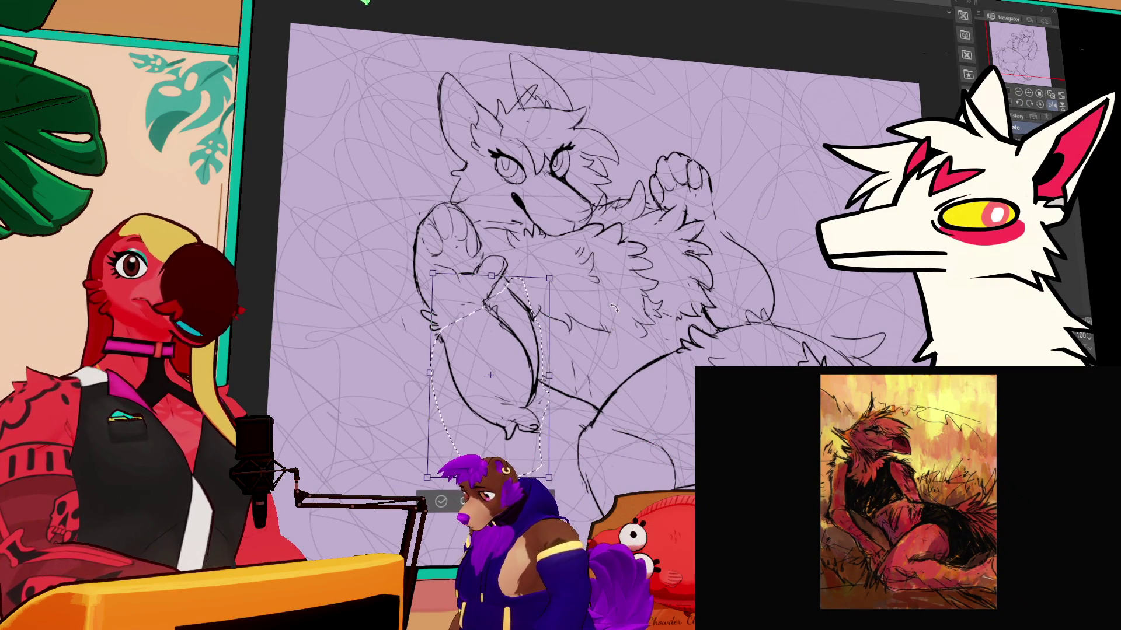
pyautogui.moveTo(607, 314)
pyautogui.mouseDown()
pyautogui.moveTo(597, 298)
pyautogui.moveTo(576, 302)
pyautogui.mouseUp()
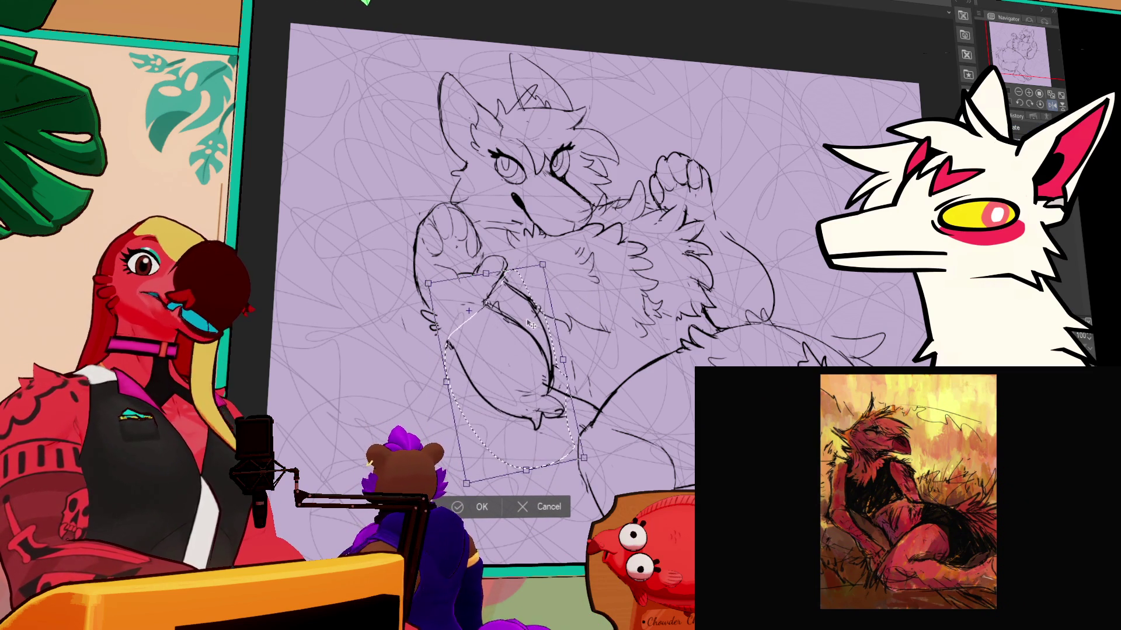
pyautogui.press('Return')
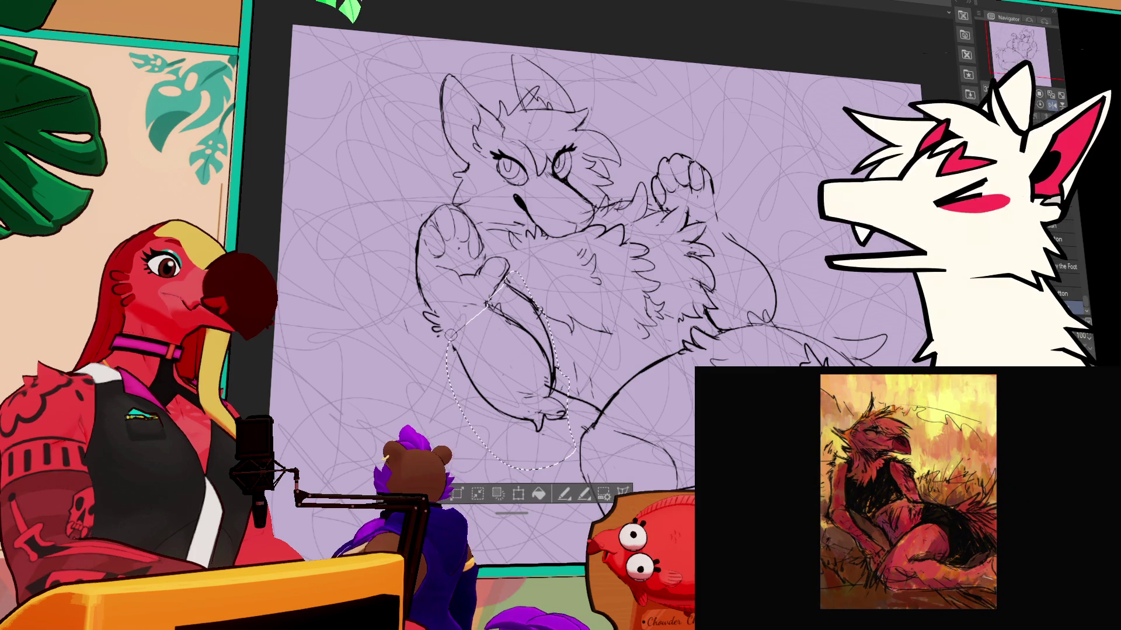
pyautogui.hotkey('ctrl', 'd')
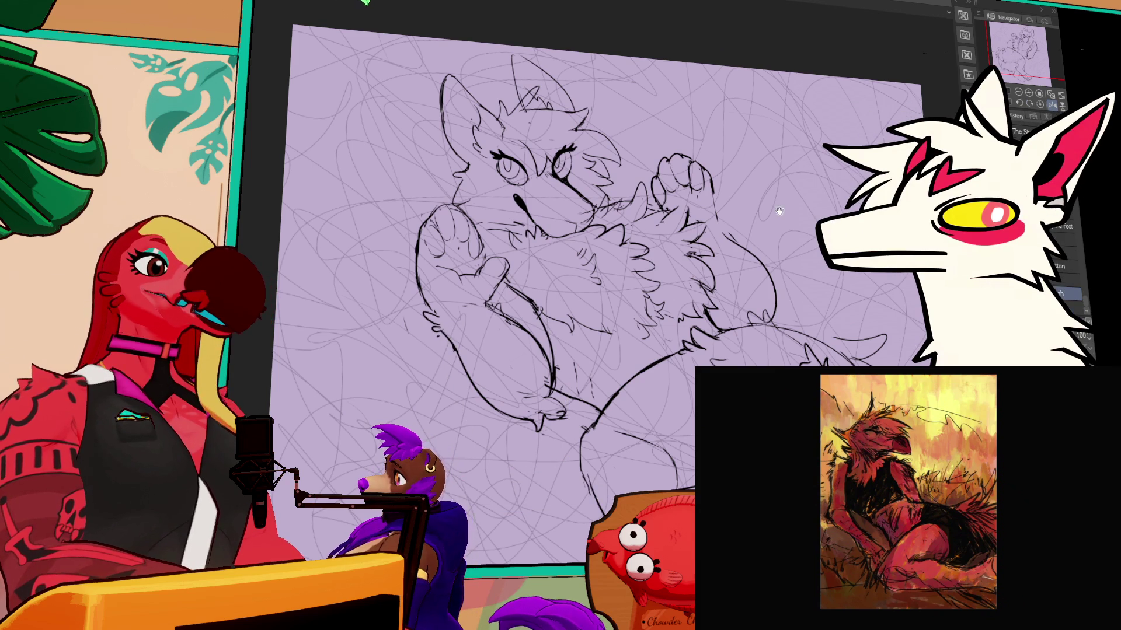
pyautogui.moveTo(726, 226); pyautogui.dragTo(713, 218)
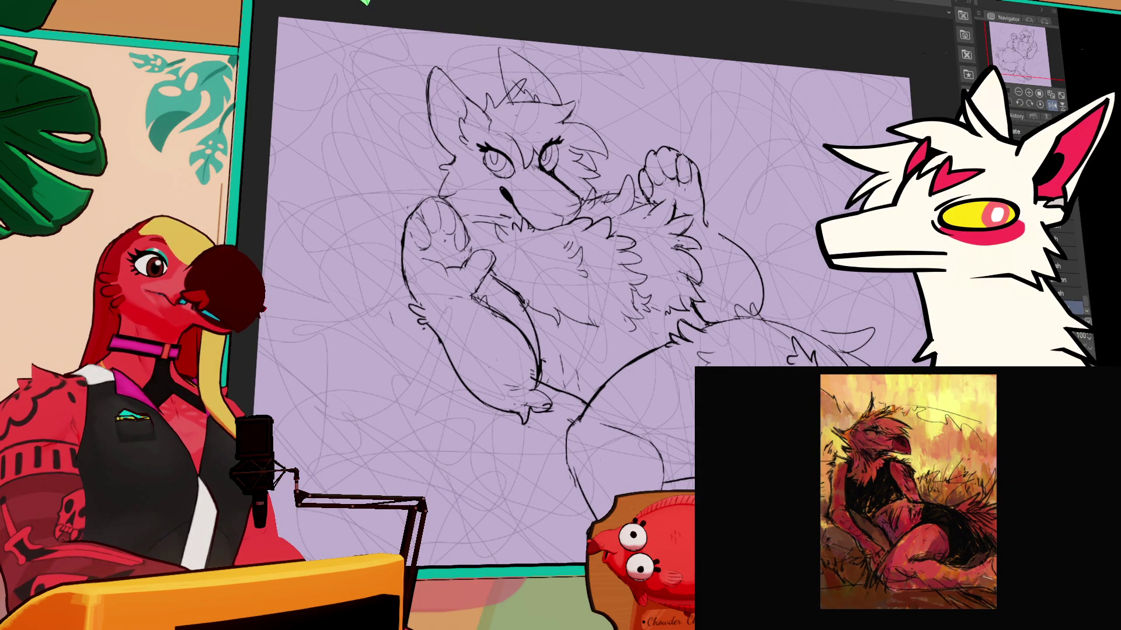
pyautogui.moveTo(766, 284); pyautogui.dragTo(764, 276)
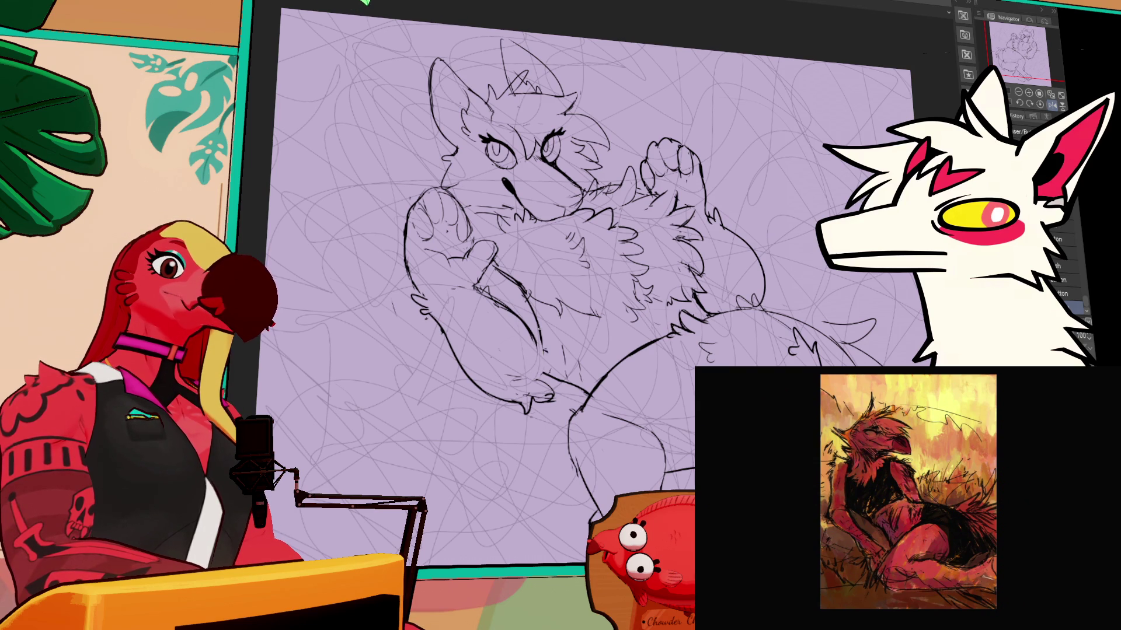
pyautogui.moveTo(513, 382); pyautogui.dragTo(506, 420)
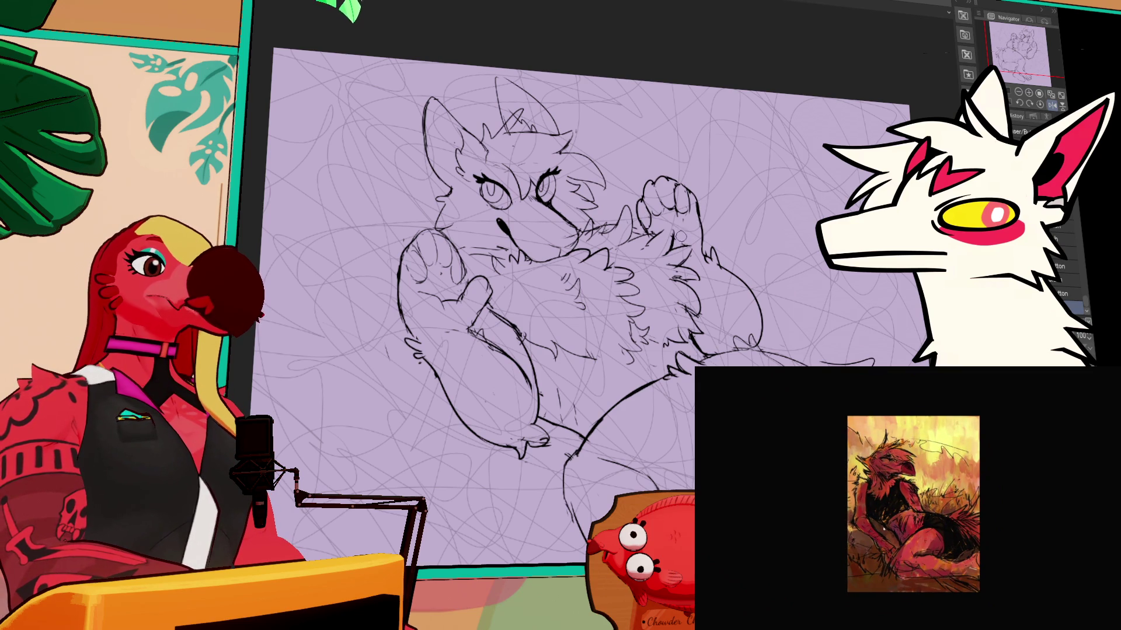
pyautogui.moveTo(584, 292); pyautogui.dragTo(631, 337)
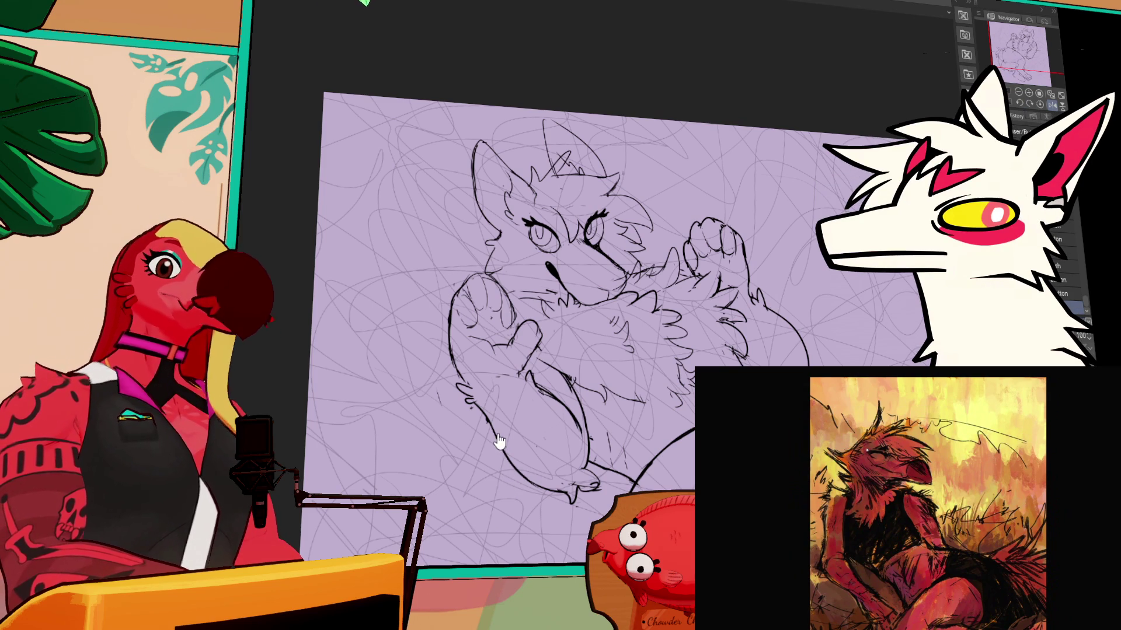
pyautogui.moveTo(788, 321); pyautogui.dragTo(730, 255)
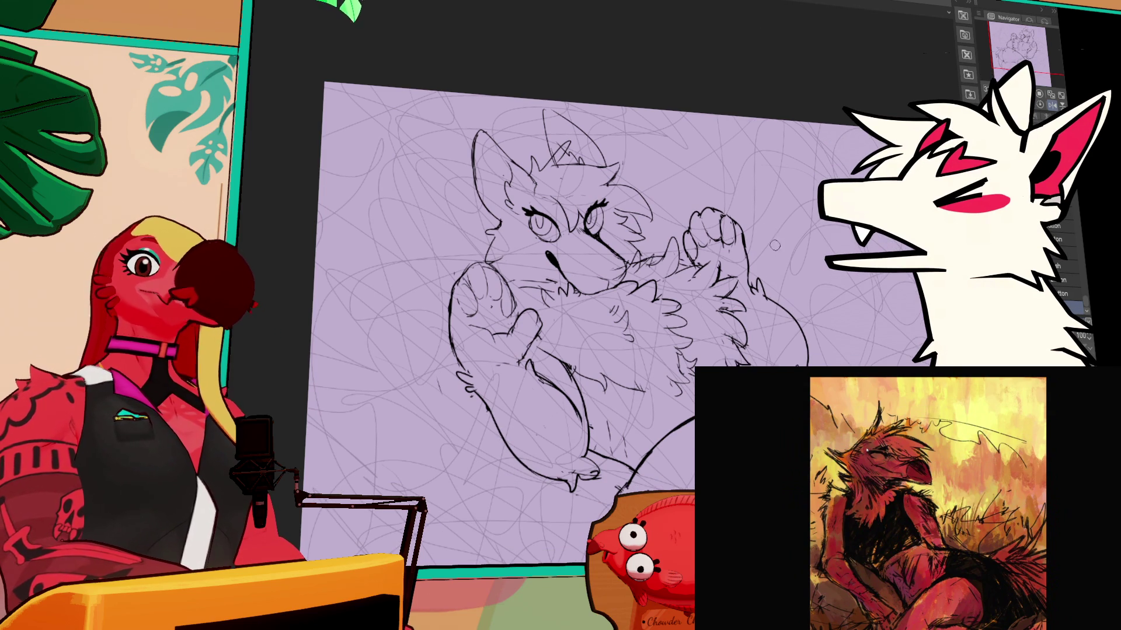
pyautogui.moveTo(777, 296); pyautogui.dragTo(771, 302)
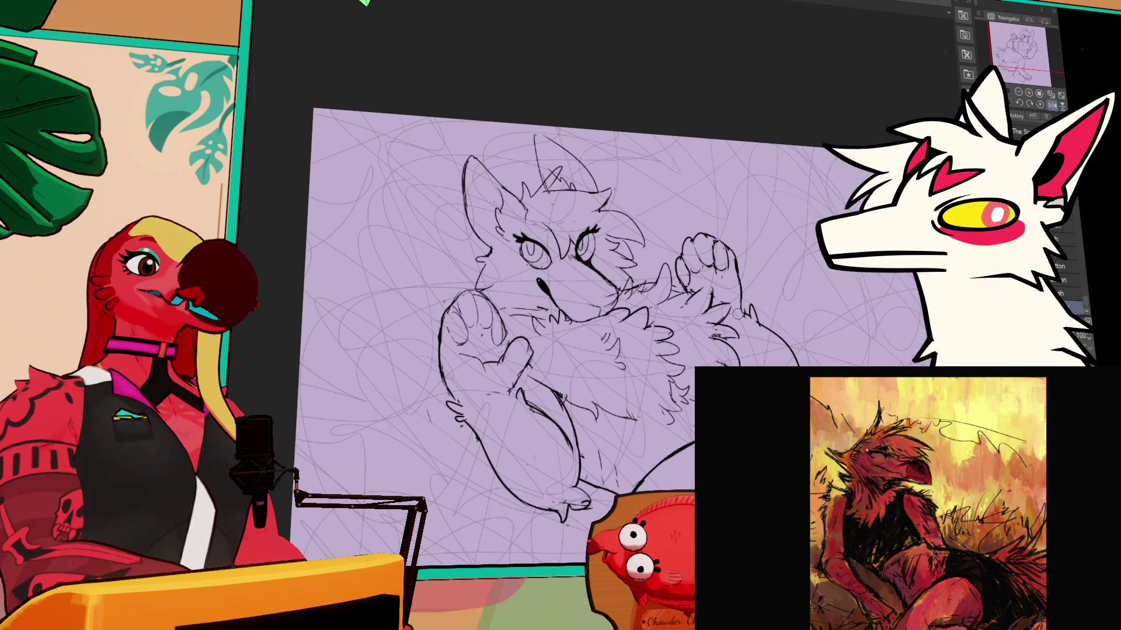
pyautogui.moveTo(531, 342); pyautogui.dragTo(566, 338)
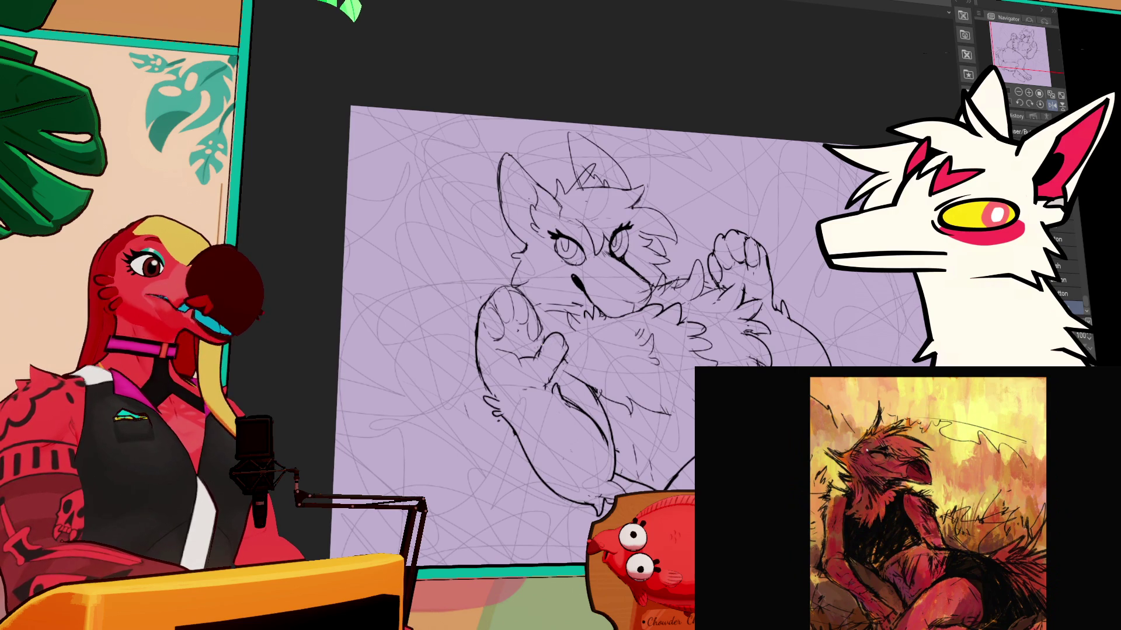
pyautogui.click(1068, 307)
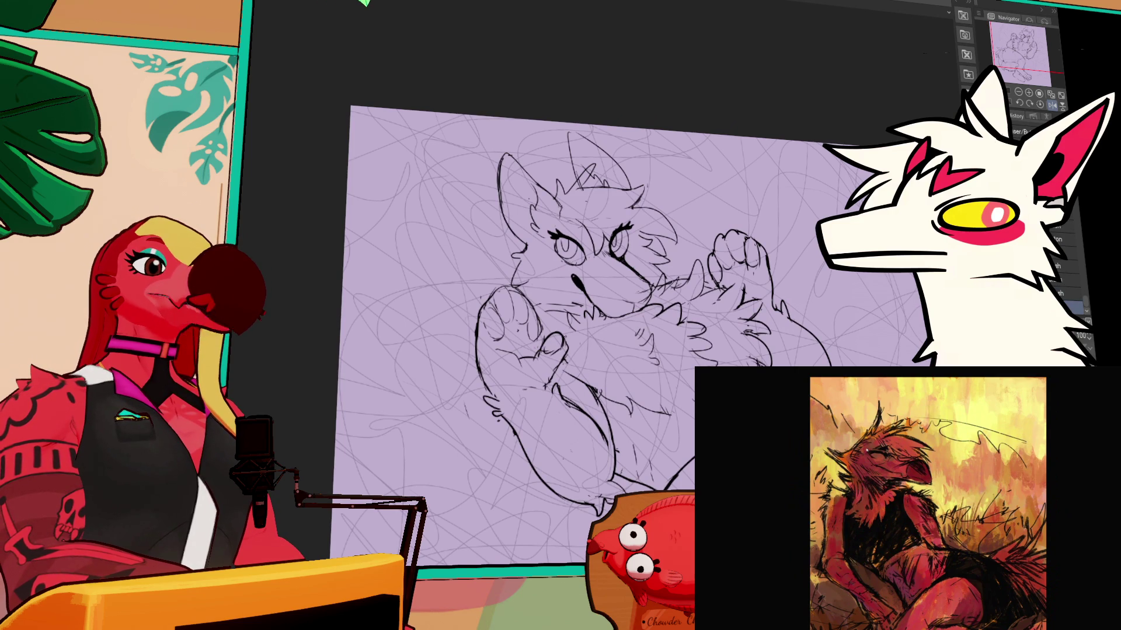
pyautogui.moveTo(544, 349); pyautogui.dragTo(547, 347)
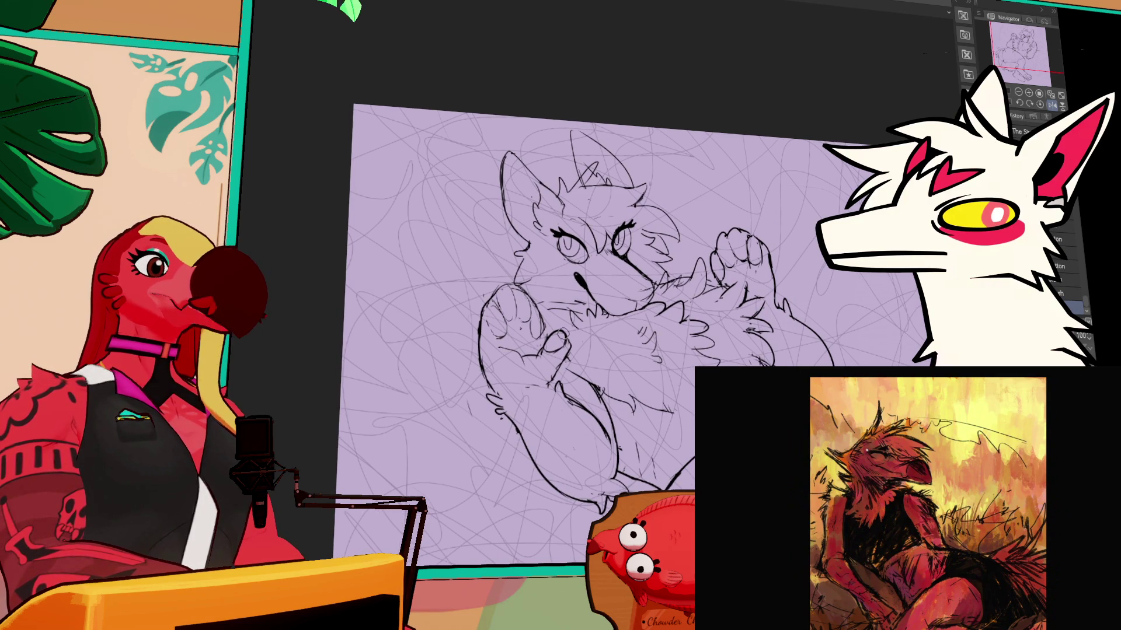
pyautogui.hotkey('ctrl', 'shift', 'n')
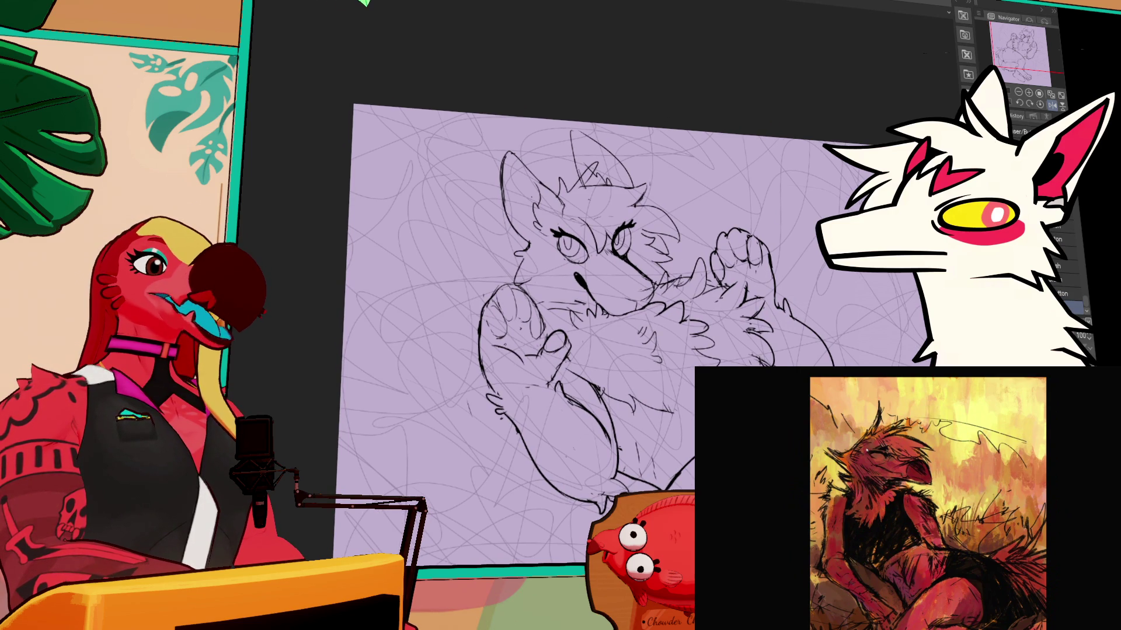
pyautogui.hotkey('alt', ']')
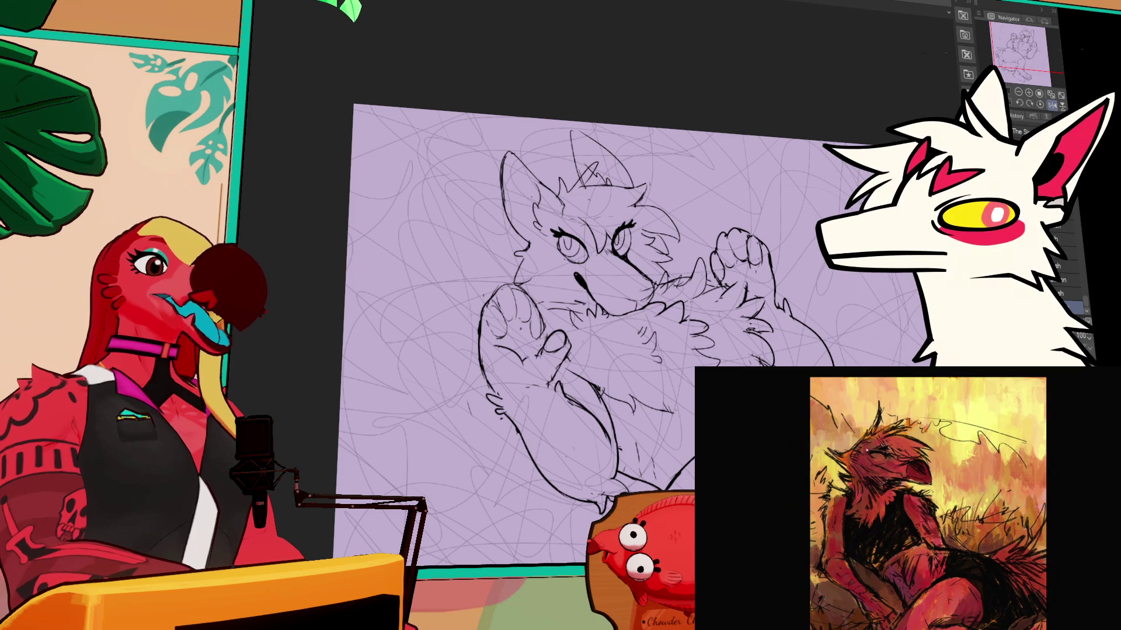
pyautogui.moveTo(813, 257); pyautogui.dragTo(811, 259)
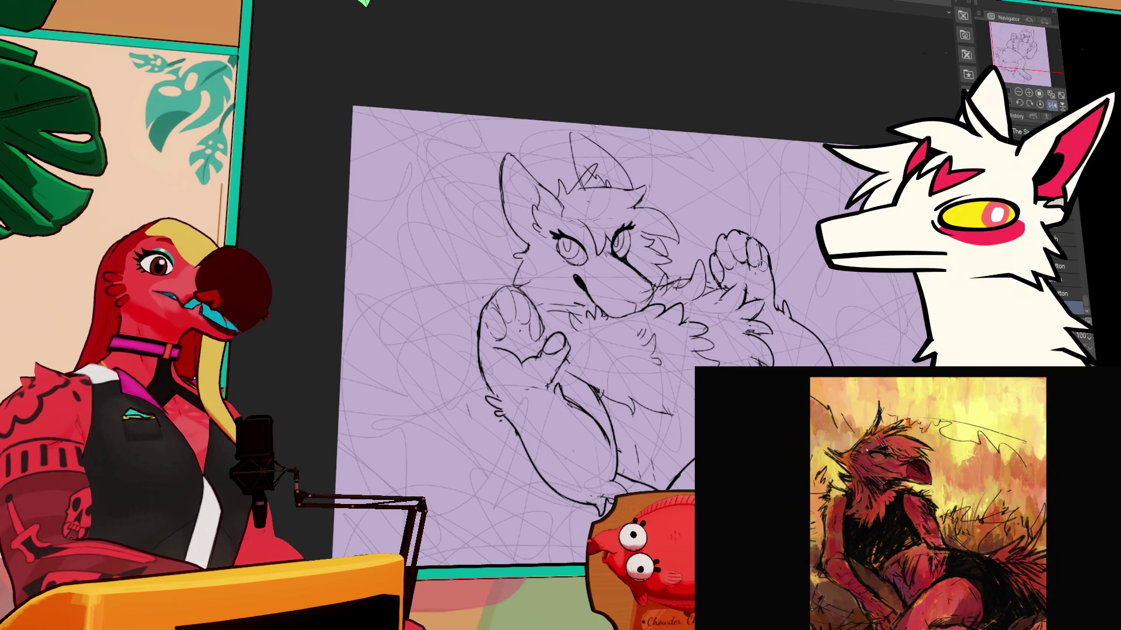
pyautogui.hotkey('alt', ']')
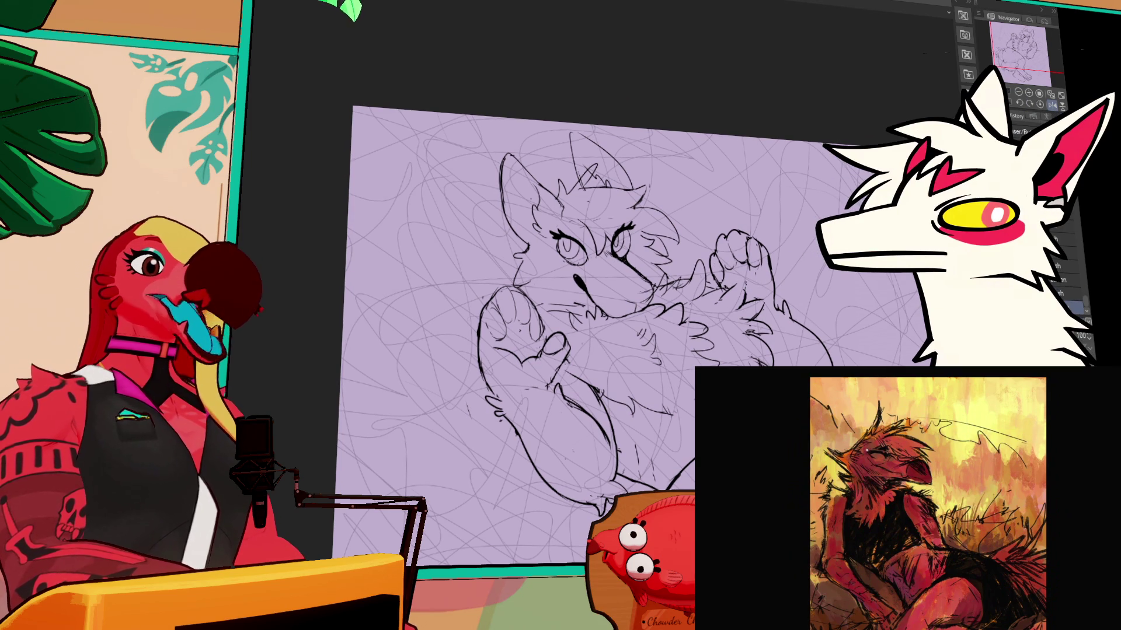
pyautogui.hotkey('alt', ']')
pyautogui.hotkey('alt', '[')
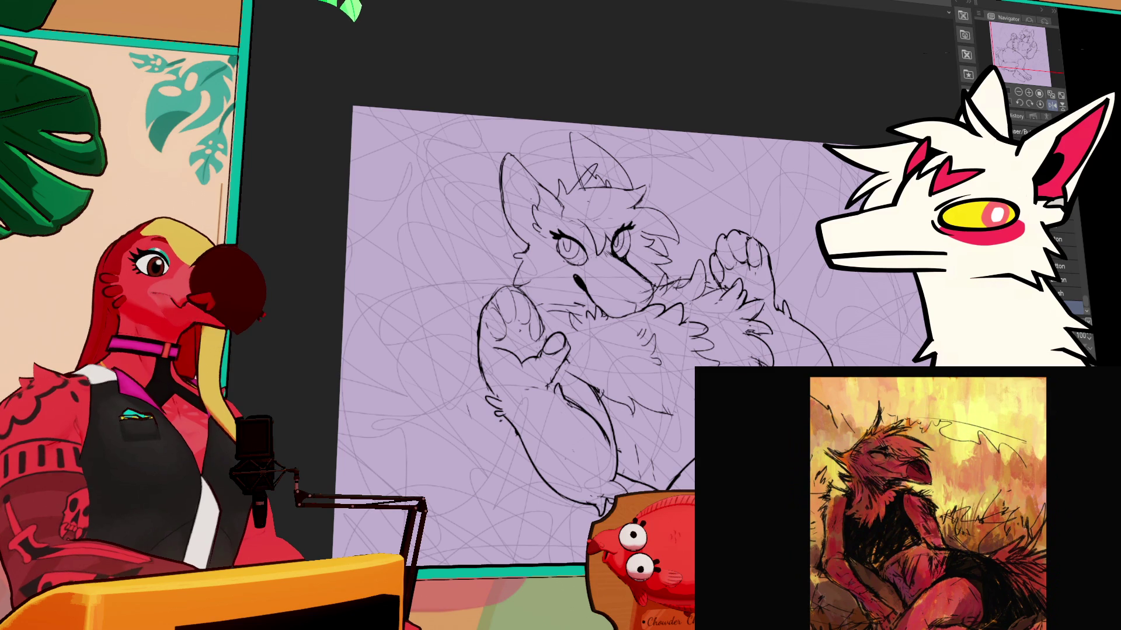
pyautogui.hotkey('alt', ']')
pyautogui.hotkey('alt', '[')
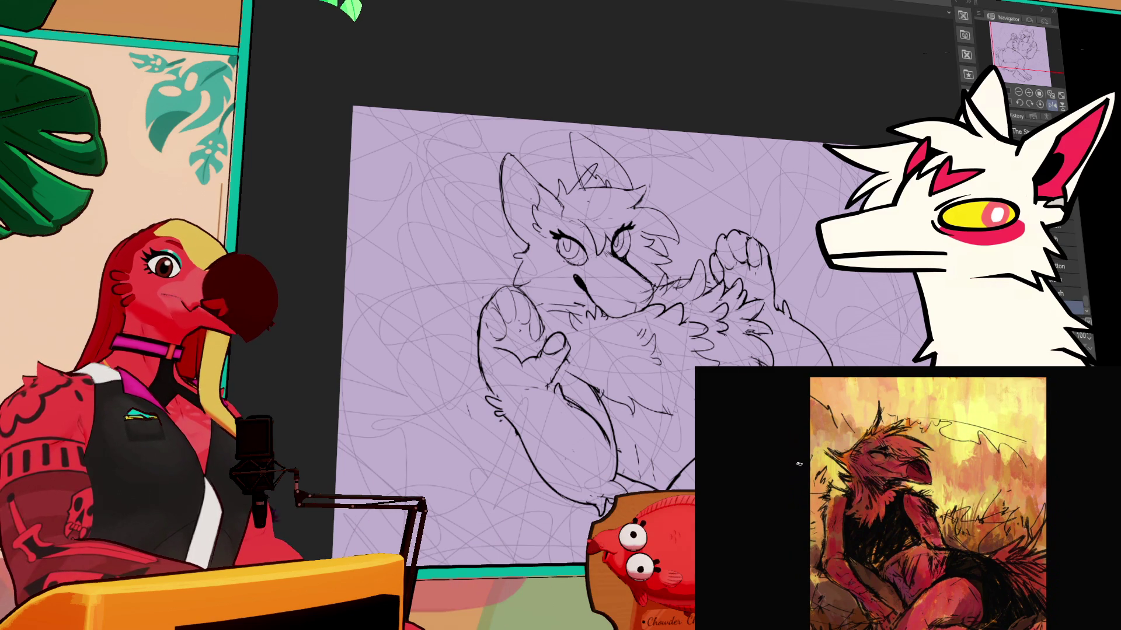
pyautogui.hotkey('alt', ']')
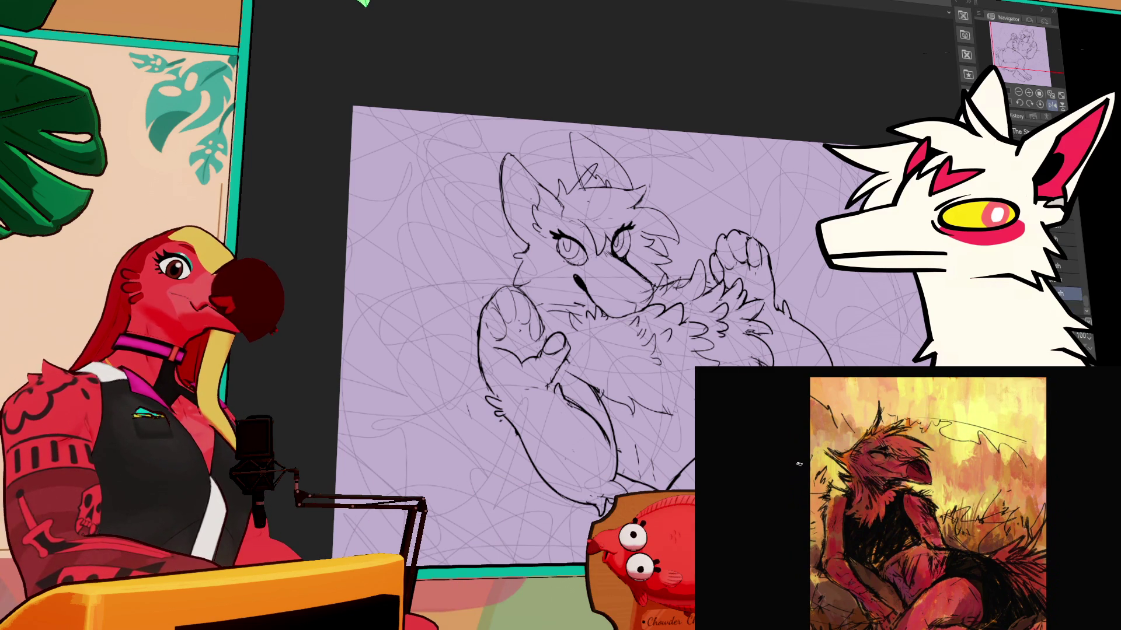
pyautogui.scroll(-1, 798, 464)
pyautogui.hotkey('alt', '[')
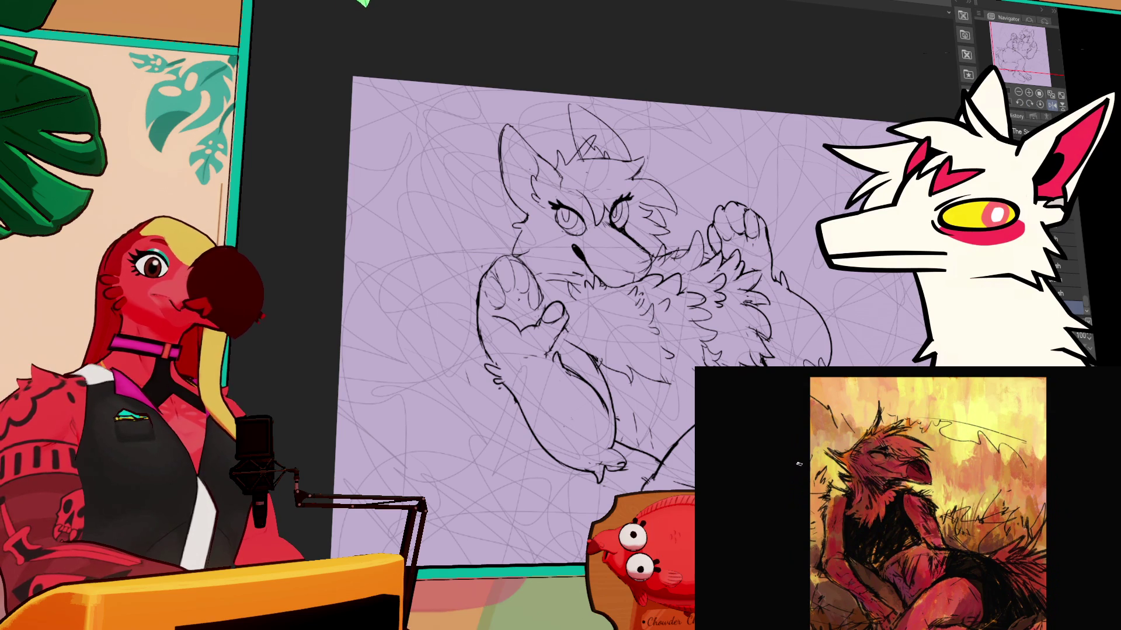
# Step: Ink the outline of the creature's left ear on the lower layer
pyautogui.moveTo(639, 473)
pyautogui.mouseDown()
pyautogui.moveTo(610, 403)
pyautogui.moveTo(594, 409)
pyautogui.mouseUp()
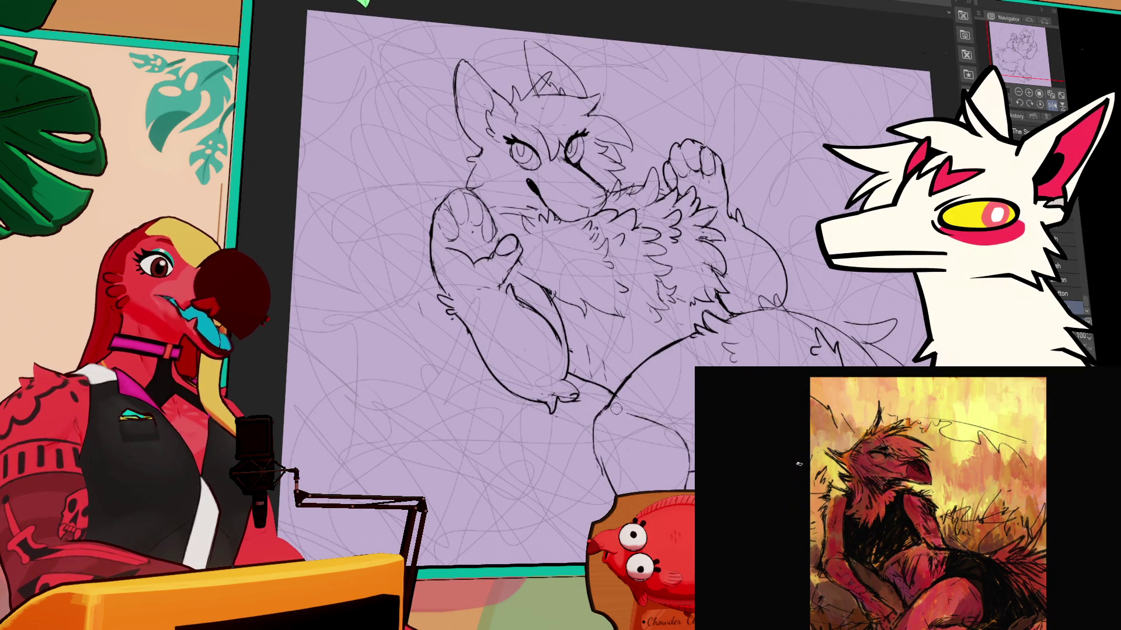
pyautogui.moveTo(787, 283)
pyautogui.mouseDown()
pyautogui.moveTo(788, 260)
pyautogui.moveTo(788, 292)
pyautogui.mouseUp()
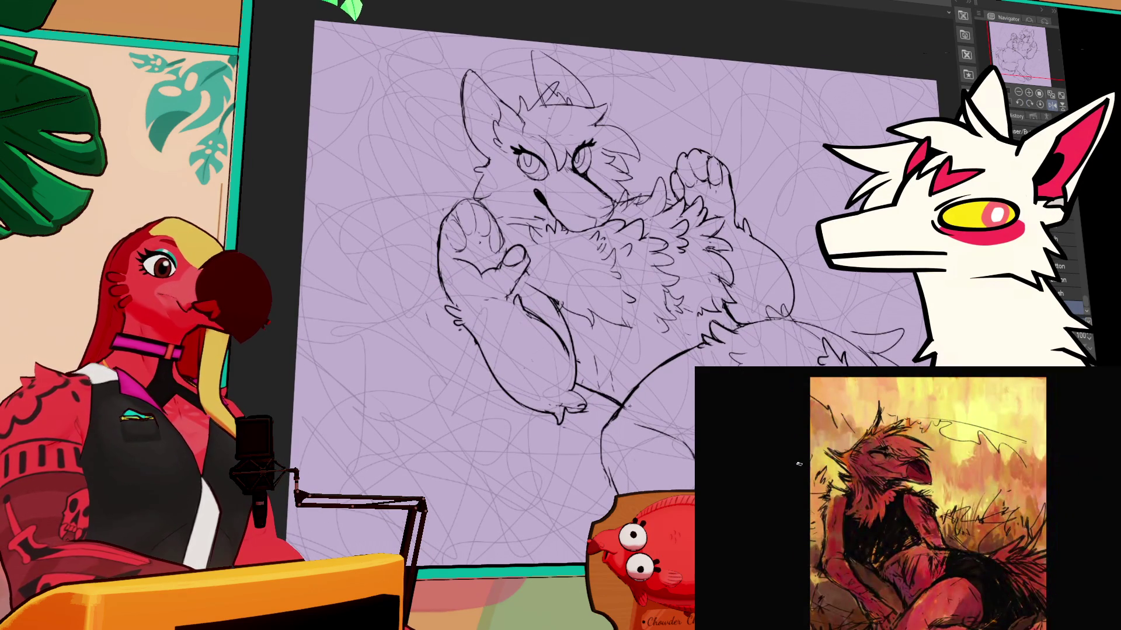
pyautogui.scroll(-1, 613, 286)
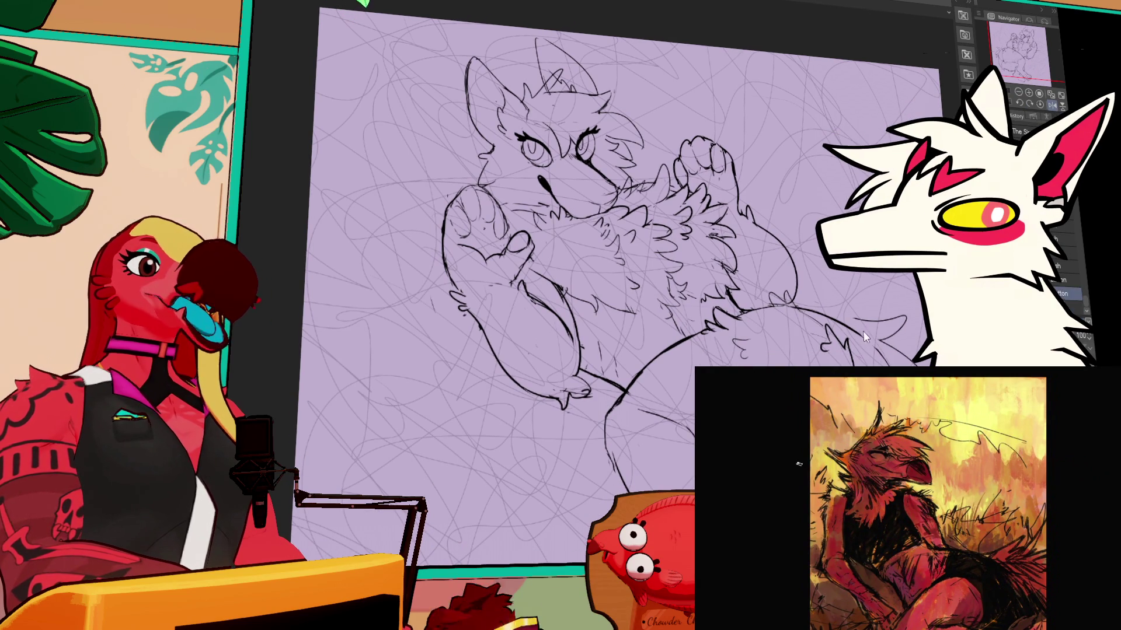
pyautogui.moveTo(583, 292)
pyautogui.mouseDown()
pyautogui.moveTo(582, 278)
pyautogui.moveTo(418, 234)
pyautogui.moveTo(423, 195)
pyautogui.mouseUp()
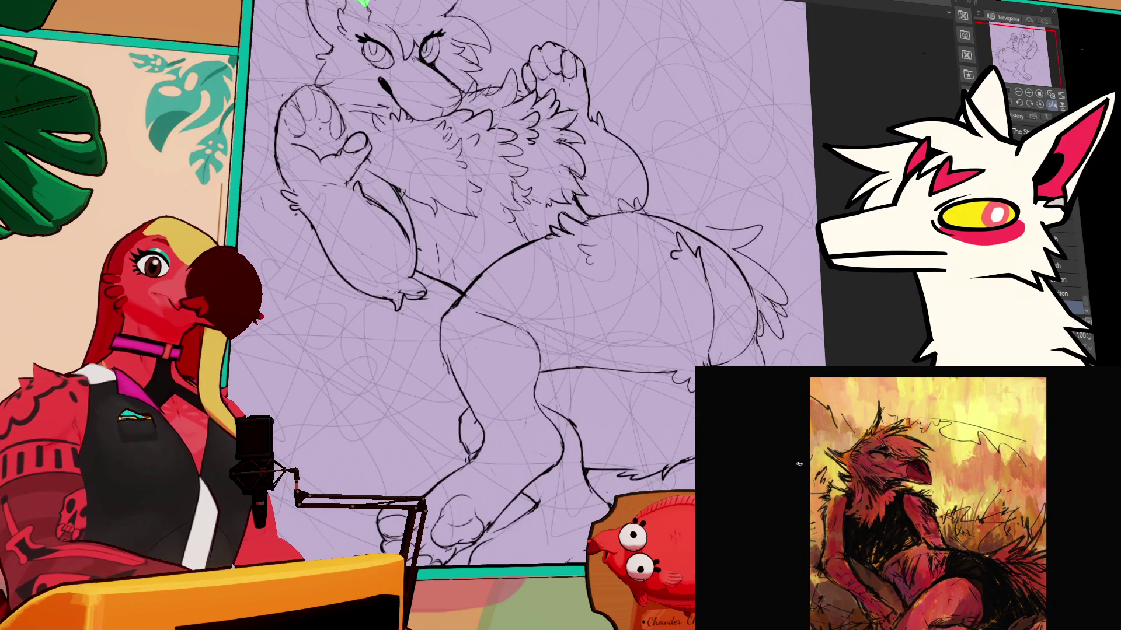
pyautogui.moveTo(784, 359); pyautogui.dragTo(846, 451)
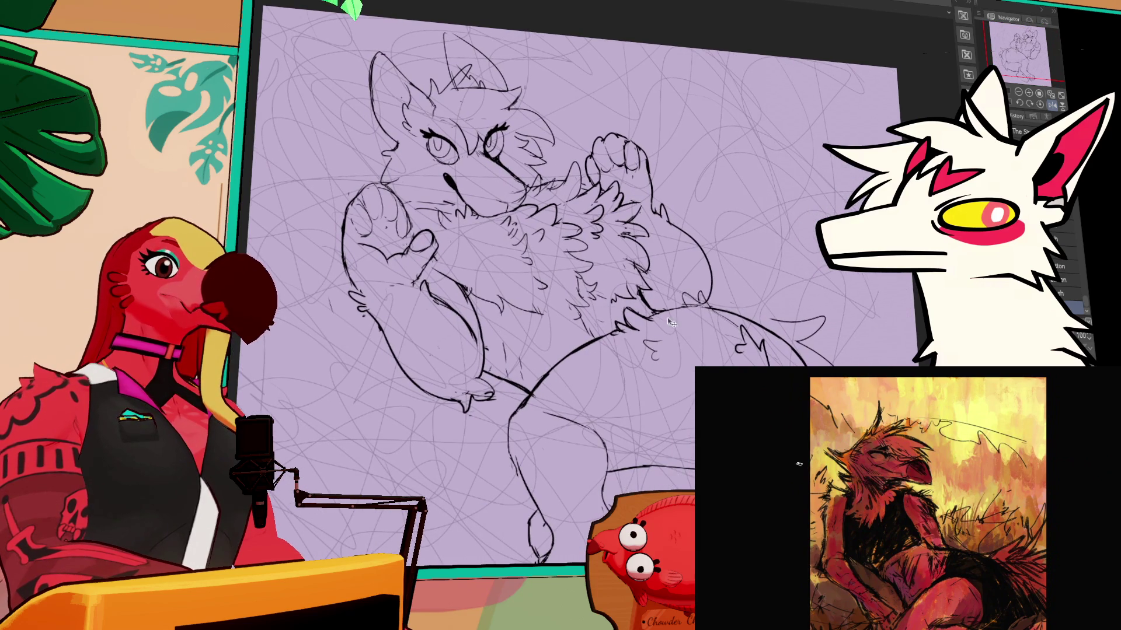
pyautogui.moveTo(431, 141); pyautogui.dragTo(623, 276)
pyautogui.click(1071, 309)
pyautogui.moveTo(566, 231)
pyautogui.mouseDown()
pyautogui.moveTo(569, 178)
pyautogui.moveTo(598, 217)
pyautogui.mouseUp()
# Step: Ink a curving line along the creature's body
pyautogui.moveTo(642, 263)
pyautogui.mouseDown()
pyautogui.moveTo(463, 124)
pyautogui.moveTo(397, 41)
pyautogui.mouseUp()
pyautogui.moveTo(794, 275); pyautogui.dragTo(854, 367)
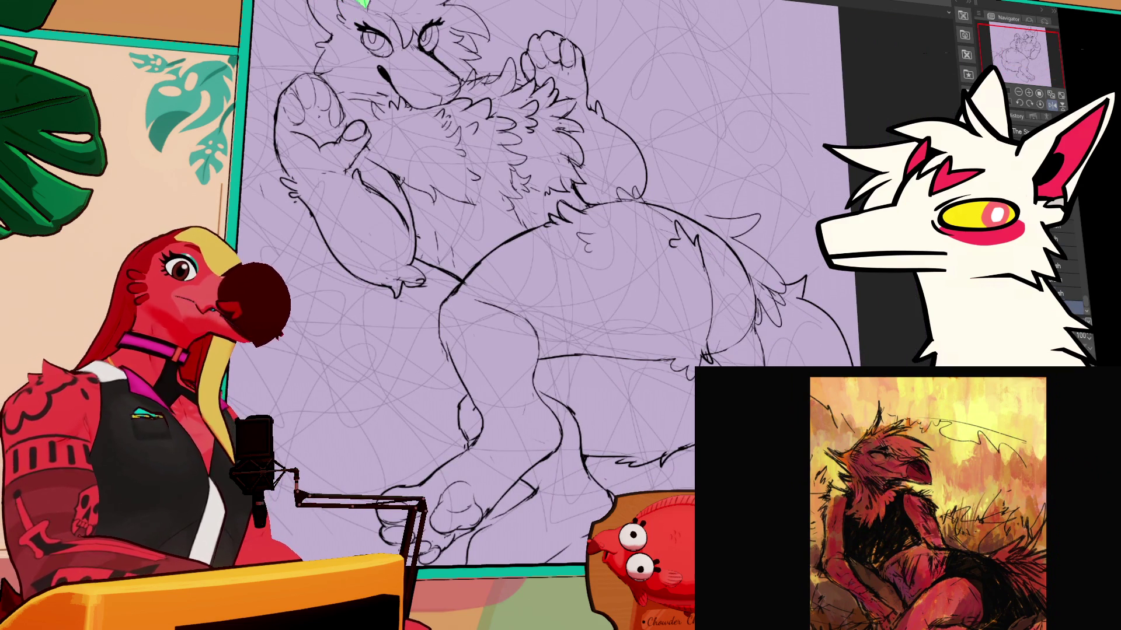
pyautogui.moveTo(560, 292); pyautogui.dragTo(553, 264)
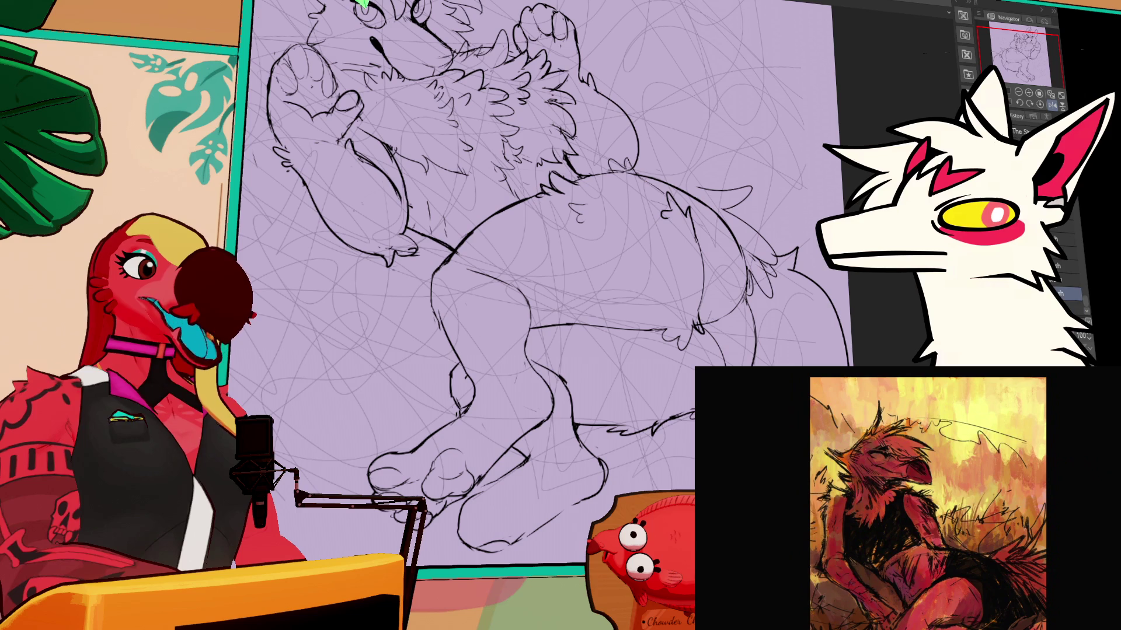
# Step: On the upper layer, draw the toes on the lower hind foot
pyautogui.click(1068, 293)
pyautogui.click(1068, 304)
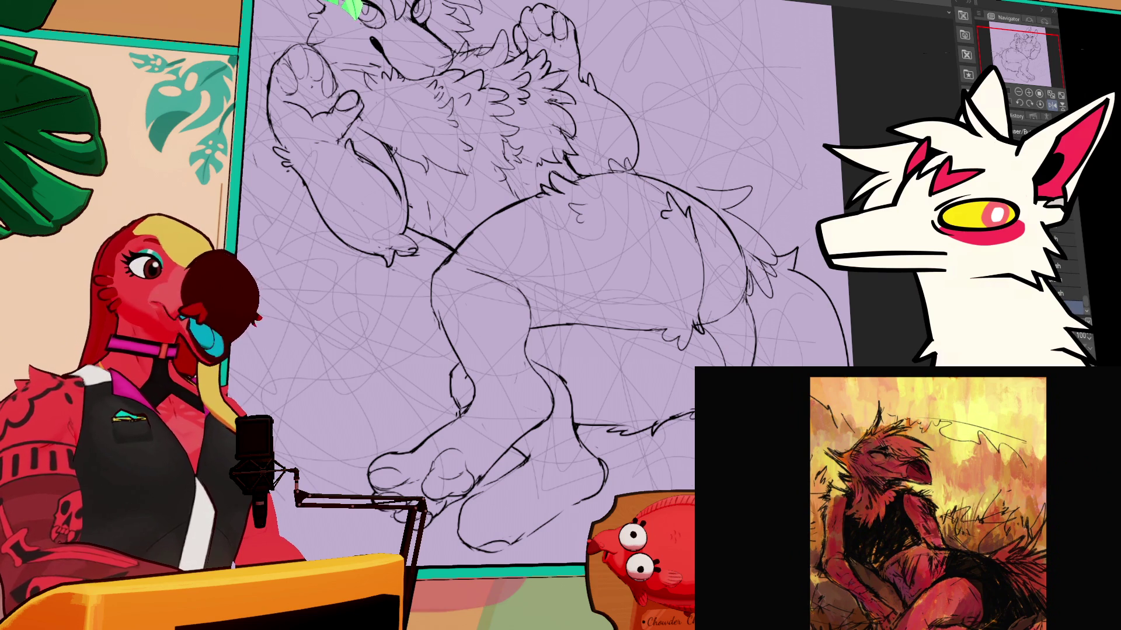
pyautogui.moveTo(450, 519); pyautogui.dragTo(537, 367)
pyautogui.hotkey('alt', ']')
pyautogui.moveTo(540, 353)
pyautogui.mouseDown()
pyautogui.moveTo(542, 377)
pyautogui.moveTo(569, 396)
pyautogui.moveTo(580, 368)
pyautogui.moveTo(605, 370)
pyautogui.moveTo(579, 382)
pyautogui.moveTo(652, 346)
pyautogui.mouseUp()
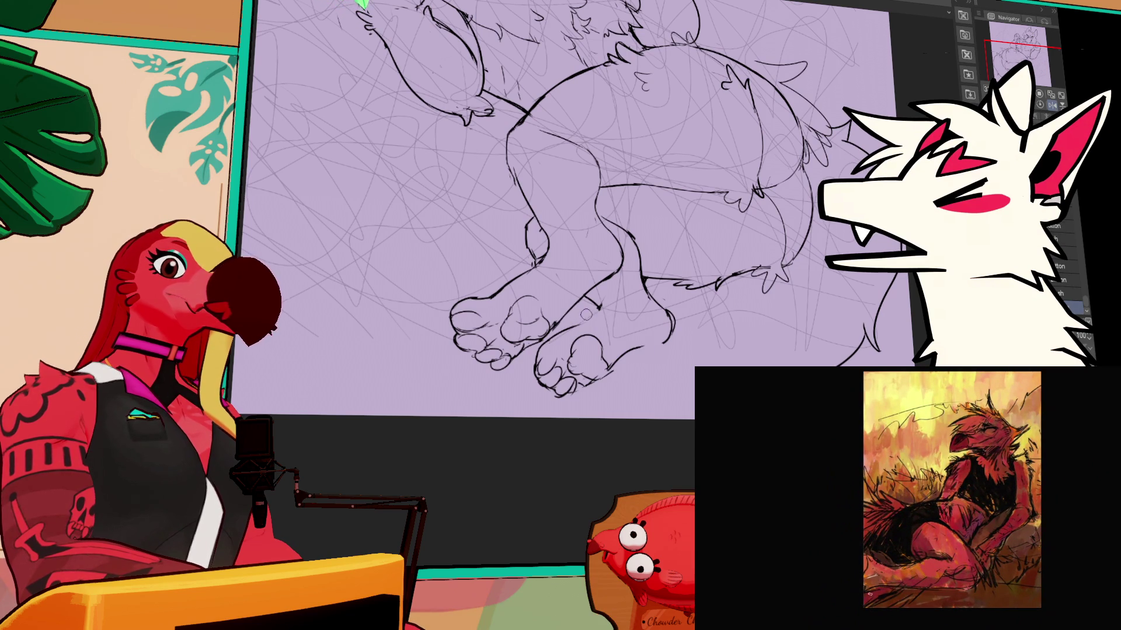
# Step: Ink the hind thigh outline with fur tufts running down from the hip
pyautogui.scroll(10, 584, 263)
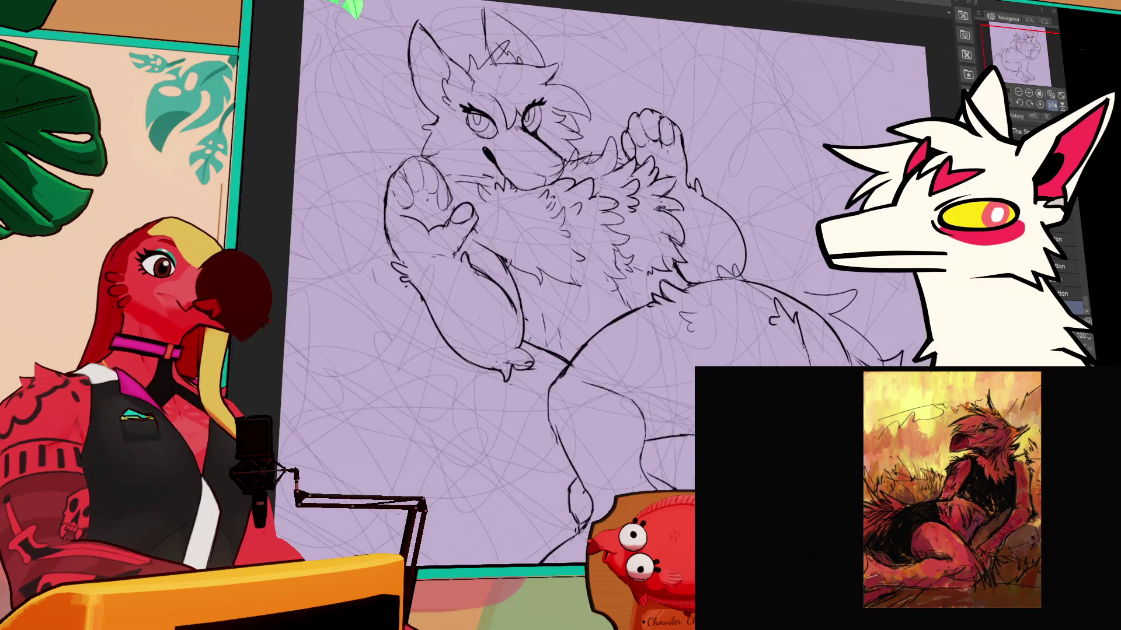
pyautogui.scroll(-2, 631, 327)
pyautogui.scroll(-3, 569, 254)
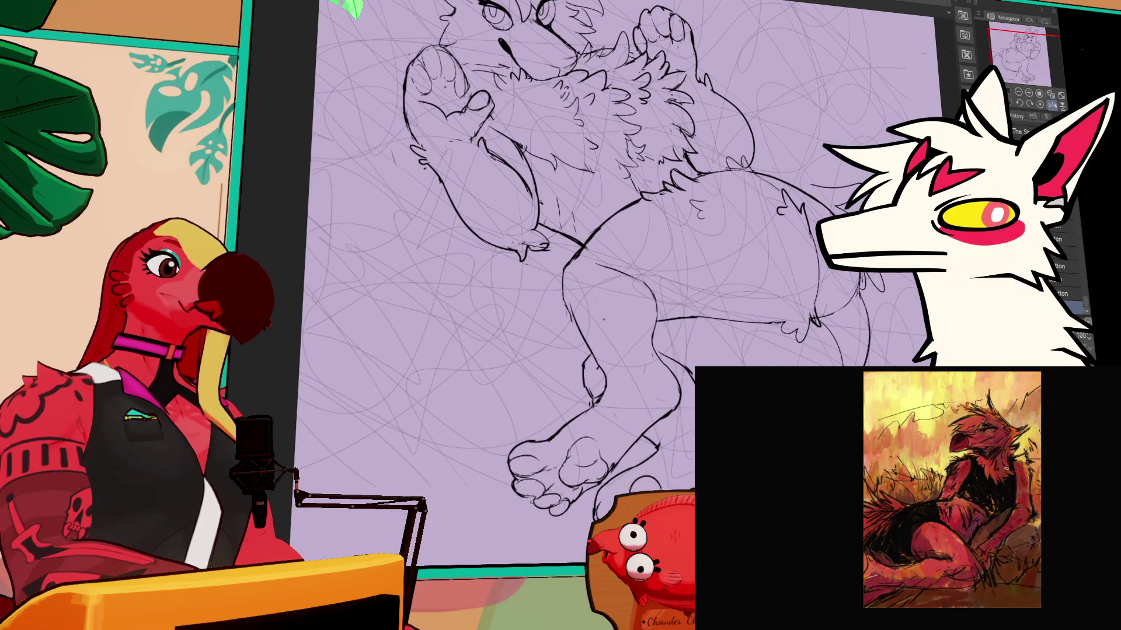
pyautogui.moveTo(569, 254)
pyautogui.mouseDown()
pyautogui.moveTo(551, 264)
pyautogui.moveTo(554, 305)
pyautogui.moveTo(569, 315)
pyautogui.mouseUp()
pyautogui.scroll(-3, 562, 289)
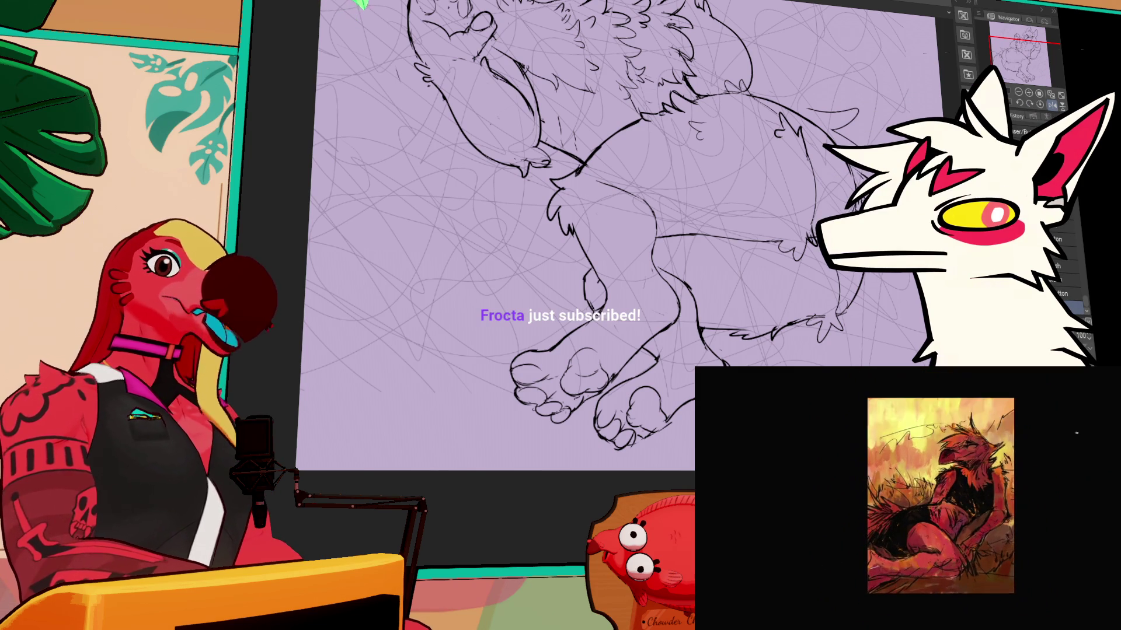
# Step: Zoom back out to the whole sketch and switch tools with E
pyautogui.moveTo(820, 309); pyautogui.dragTo(815, 292)
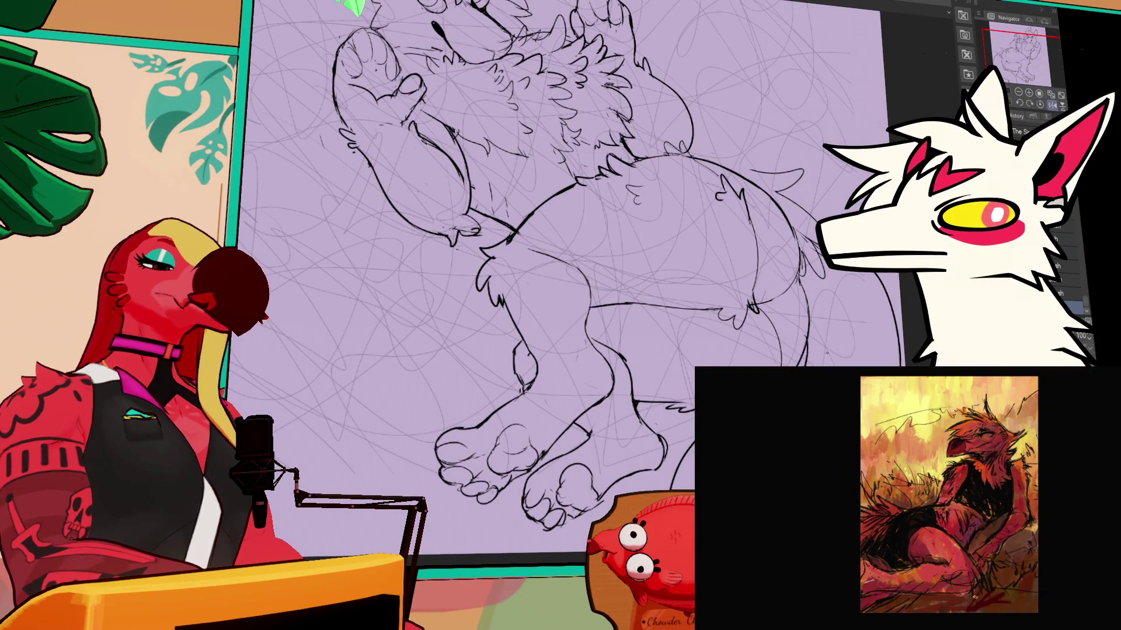
pyautogui.press('-')
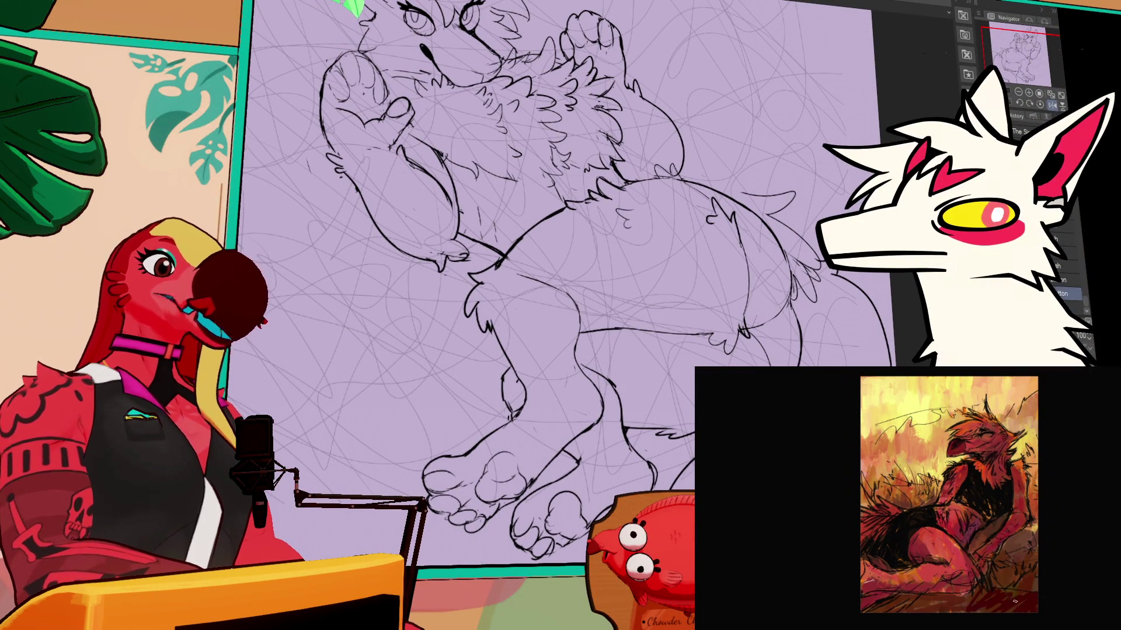
pyautogui.press('e')
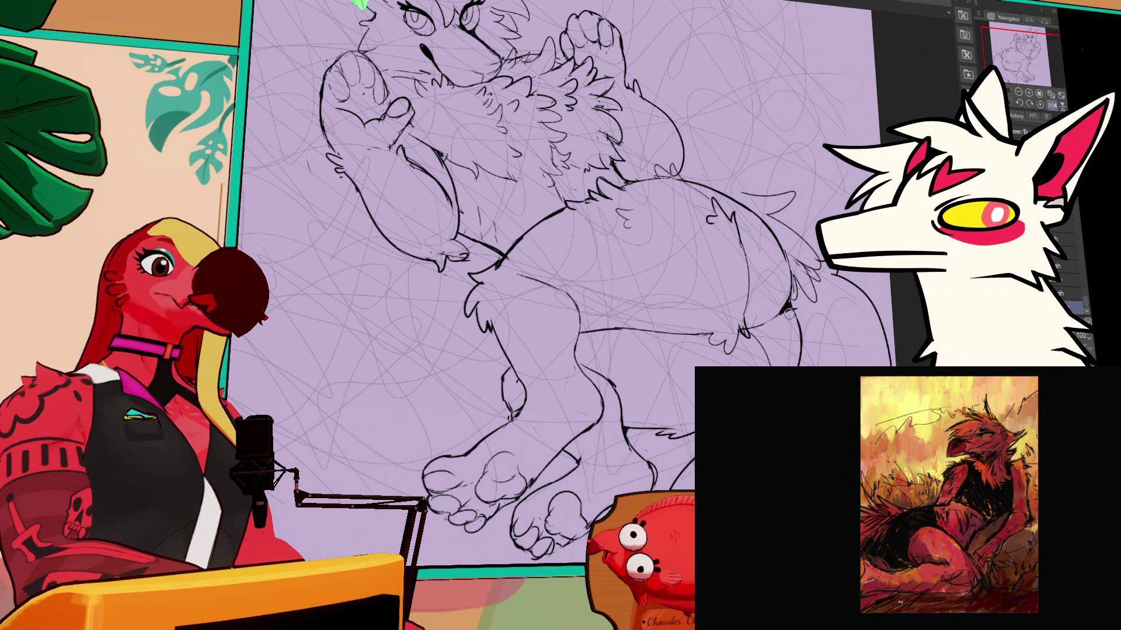
pyautogui.scroll(1, 594, 303)
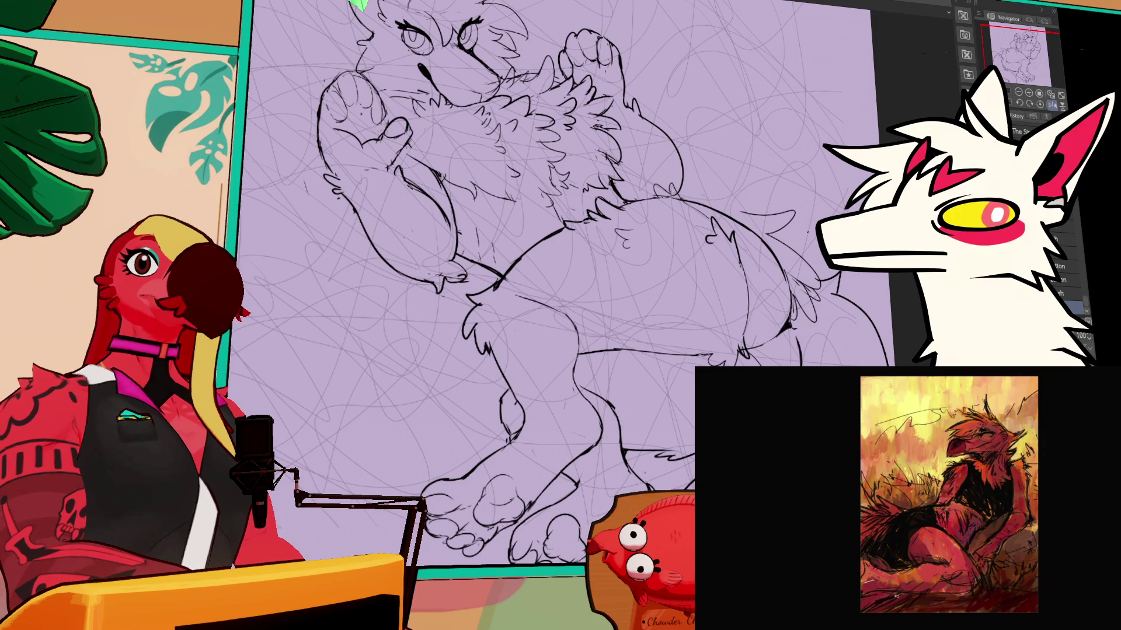
pyautogui.scroll(-1, 839, 303)
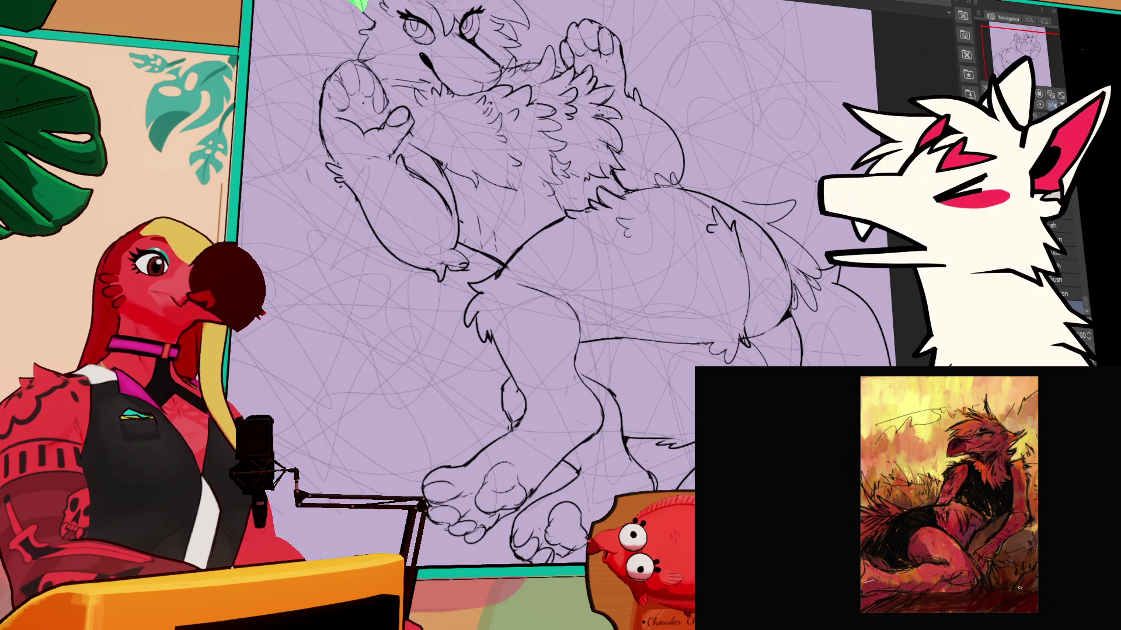
pyautogui.scroll(5, 569, 283)
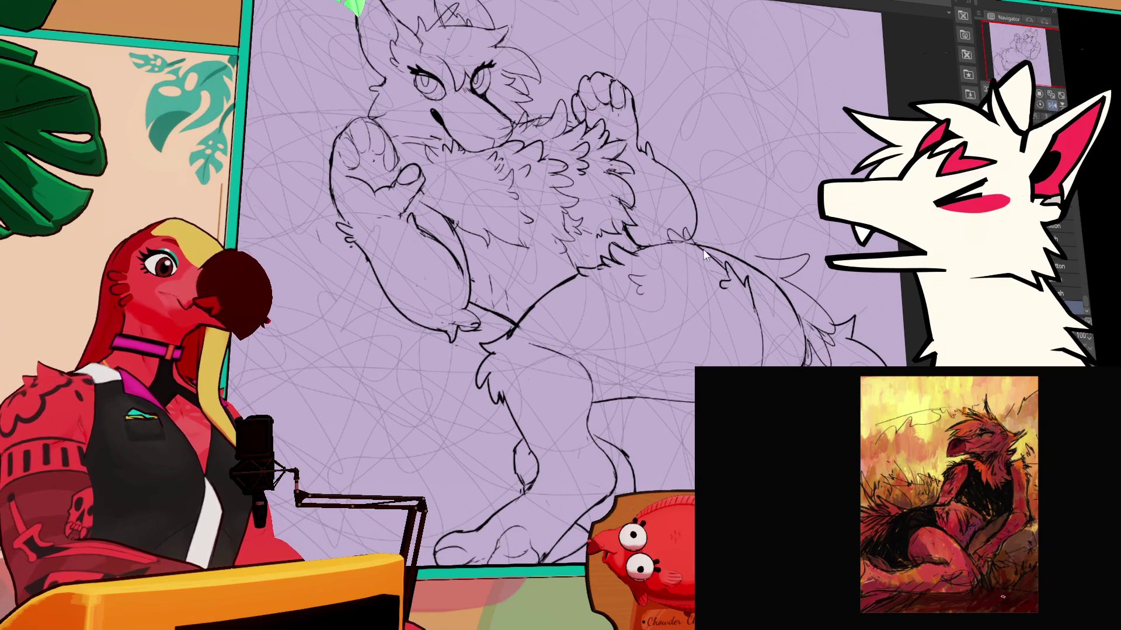